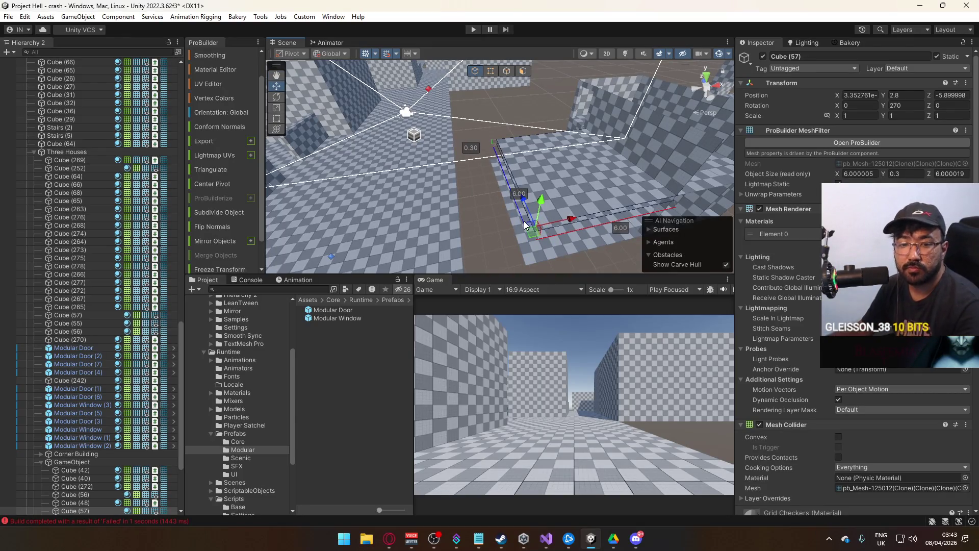
# Inspect the room around wall Cube (272) and floor slab Cube (57)
pyautogui.click(587, 225)
pyautogui.moveTo(587, 224)
pyautogui.mouseDown()
pyautogui.moveTo(528, 148)
pyautogui.moveTo(313, 129)
pyautogui.moveTo(486, 151)
pyautogui.moveTo(542, 203)
pyautogui.mouseUp()
pyautogui.click(313, 130)
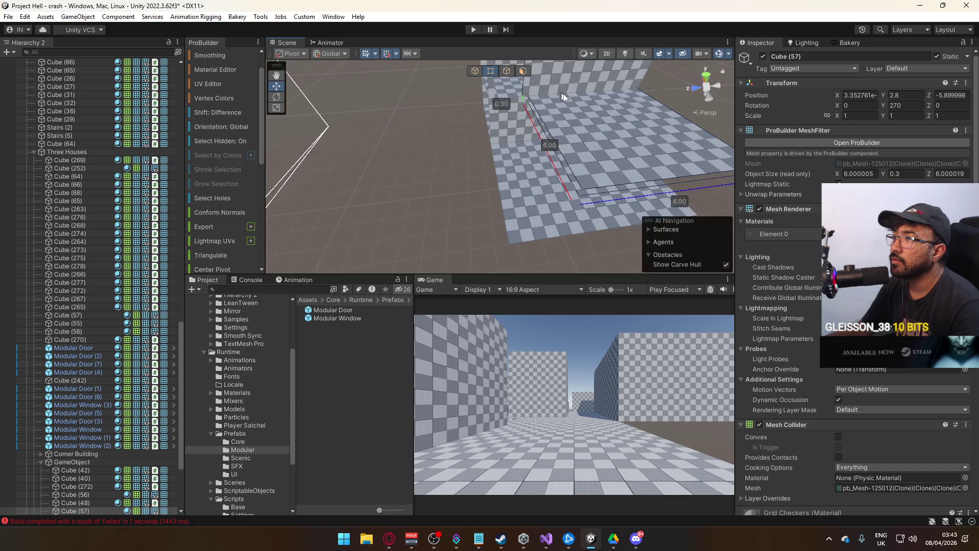
pyautogui.moveTo(552, 90); pyautogui.dragTo(571, 87)
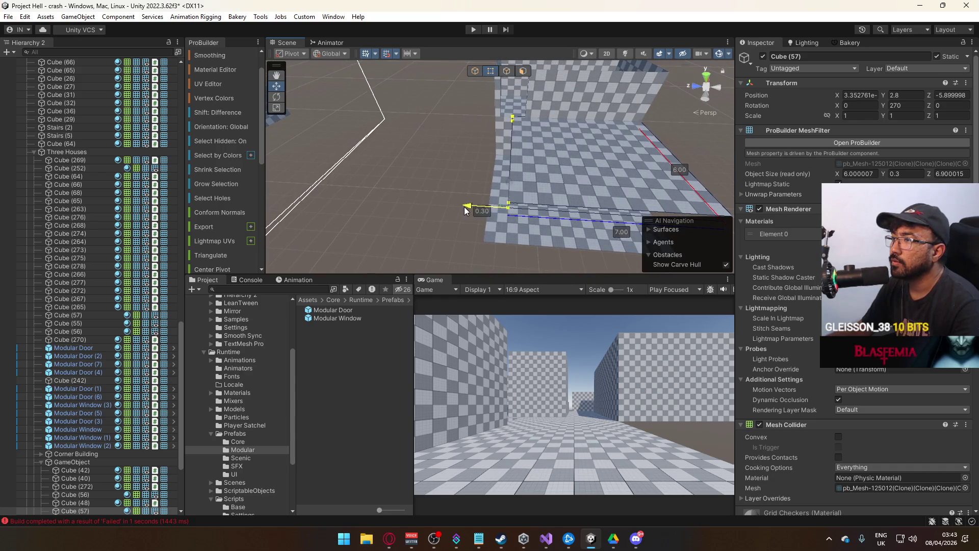
pyautogui.moveTo(438, 206)
pyautogui.mouseDown()
pyautogui.moveTo(525, 166)
pyautogui.moveTo(807, 163)
pyautogui.moveTo(485, 72)
pyautogui.mouseUp()
# Slide Modular Door (3) along the wall, then check it from a top-down view
pyautogui.click(461, 173)
pyautogui.moveTo(460, 174)
pyautogui.mouseDown()
pyautogui.moveTo(436, 195)
pyautogui.moveTo(477, 196)
pyautogui.mouseUp()
pyautogui.click(580, 150)
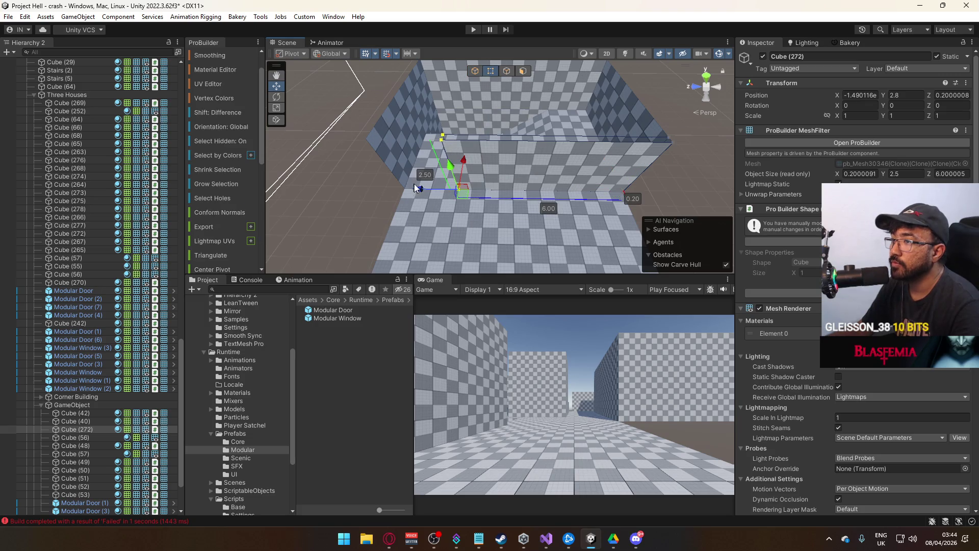
pyautogui.click(461, 149)
pyautogui.moveTo(460, 149); pyautogui.dragTo(426, 96)
pyautogui.moveTo(490, 200); pyautogui.dragTo(460, 155)
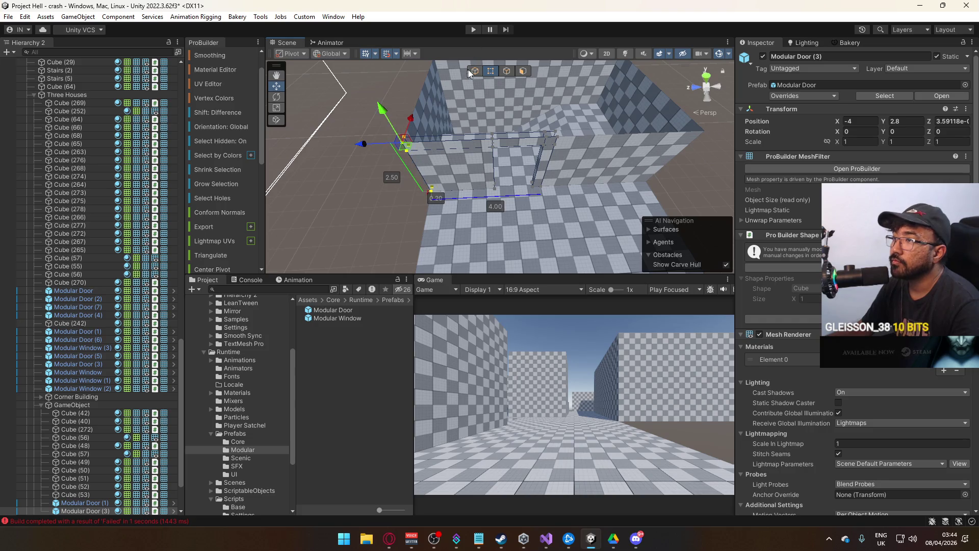
pyautogui.moveTo(473, 101)
pyautogui.mouseDown()
pyautogui.moveTo(534, 128)
pyautogui.moveTo(602, 65)
pyautogui.moveTo(643, 145)
pyautogui.moveTo(815, 137)
pyautogui.moveTo(613, 176)
pyautogui.mouseUp()
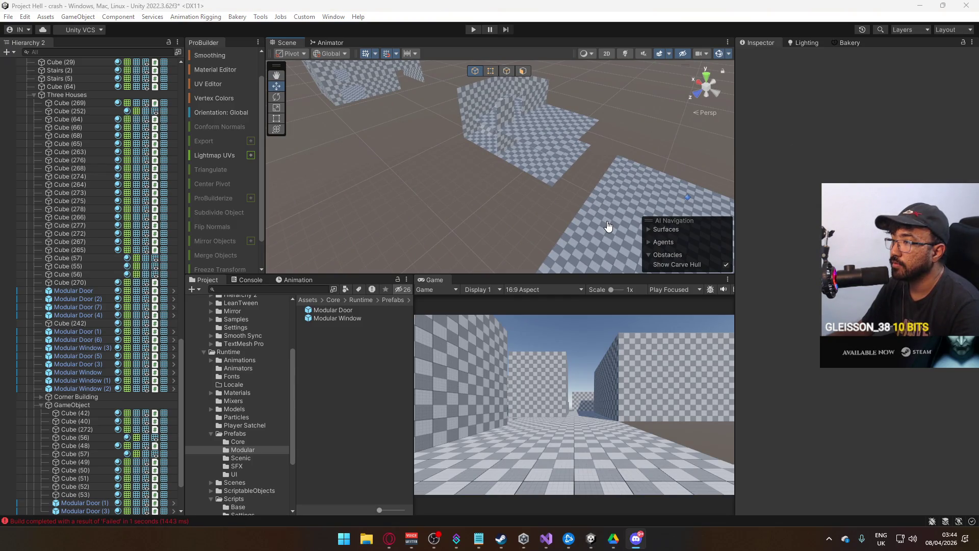
# Nudge floor slab Cube (57) along X to line up with the building's edge
pyautogui.moveTo(581, 226)
pyautogui.mouseDown()
pyautogui.moveTo(516, 197)
pyautogui.moveTo(406, 197)
pyautogui.moveTo(610, 197)
pyautogui.moveTo(575, 203)
pyautogui.moveTo(638, 179)
pyautogui.moveTo(581, 185)
pyautogui.moveTo(489, 140)
pyautogui.mouseUp()
pyautogui.scroll(3, 578, 174)
pyautogui.click(507, 161)
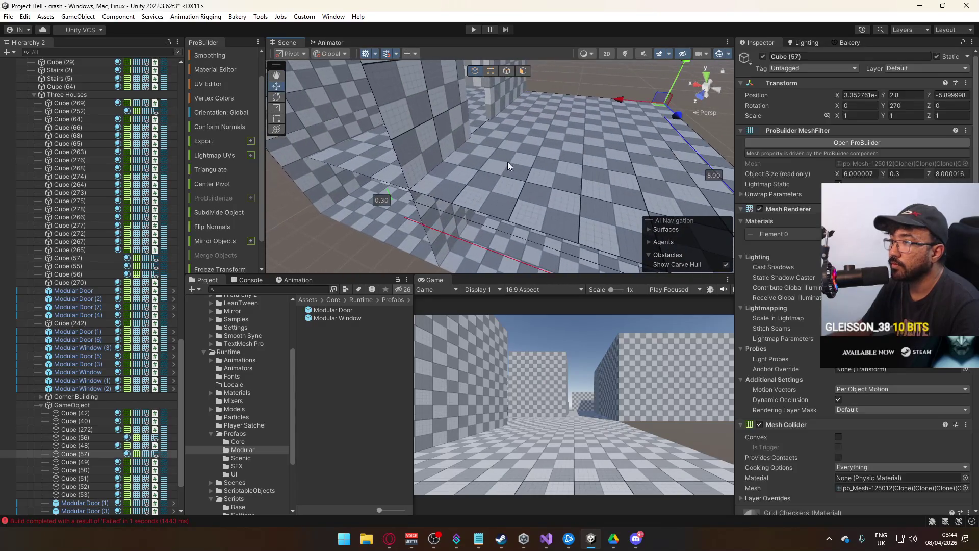
pyautogui.scroll(3, 592, 135)
pyautogui.moveTo(531, 114); pyautogui.dragTo(535, 114)
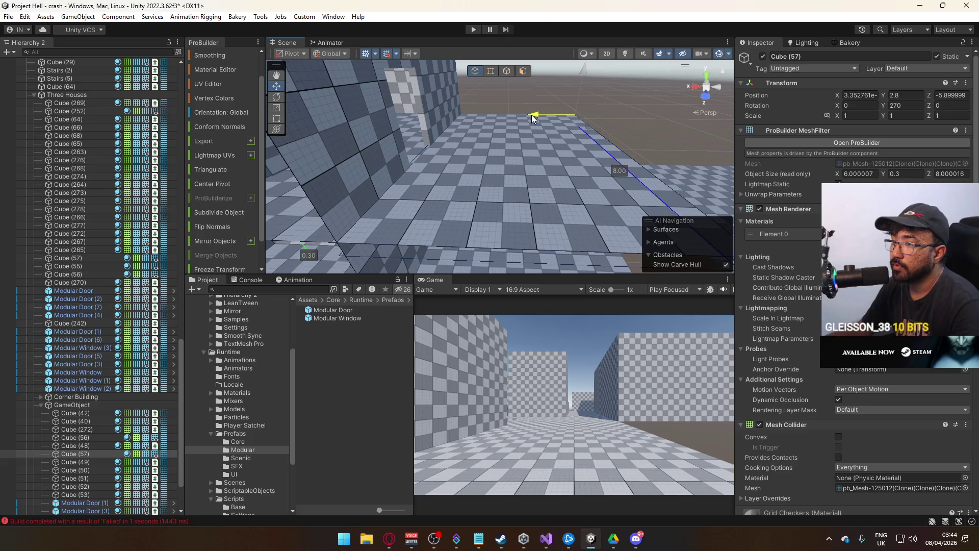
# Move Modular Door (2) to Z -6
pyautogui.click(471, 204)
pyautogui.moveTo(476, 135)
pyautogui.mouseDown()
pyautogui.moveTo(465, 136)
pyautogui.moveTo(468, 121)
pyautogui.moveTo(490, 115)
pyautogui.moveTo(536, 128)
pyautogui.moveTo(512, 116)
pyautogui.moveTo(502, 82)
pyautogui.moveTo(546, 121)
pyautogui.moveTo(478, 98)
pyautogui.mouseUp()
pyautogui.click(473, 93)
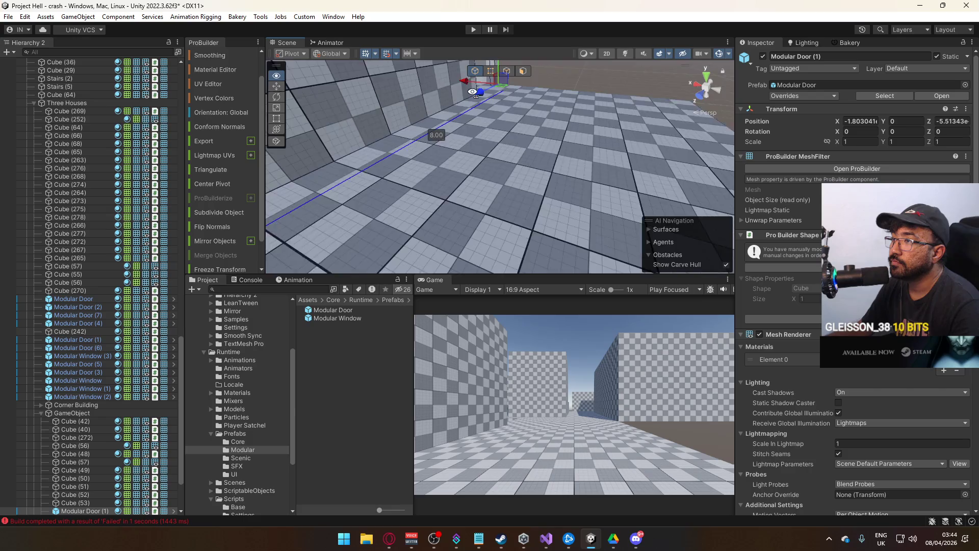
pyautogui.press('f')
pyautogui.click(438, 99)
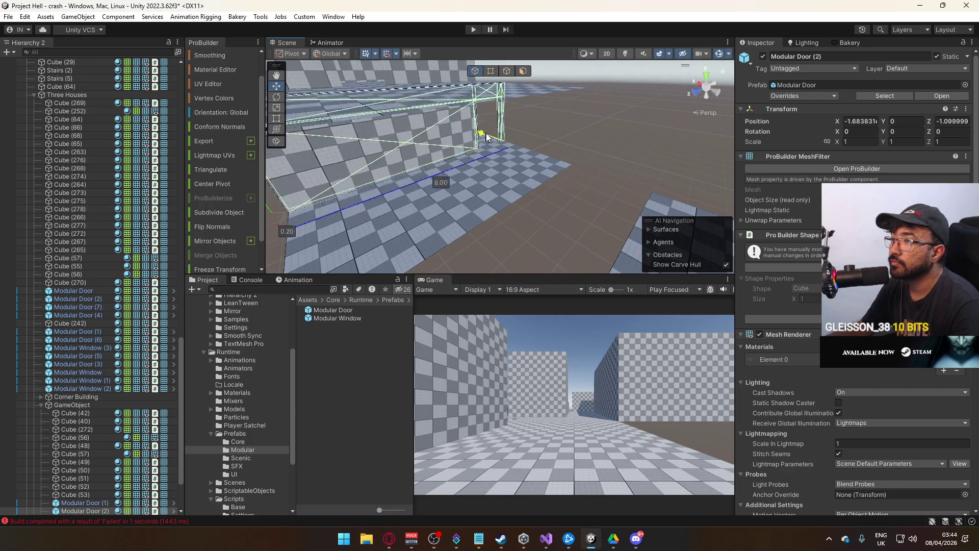
pyautogui.press('f')
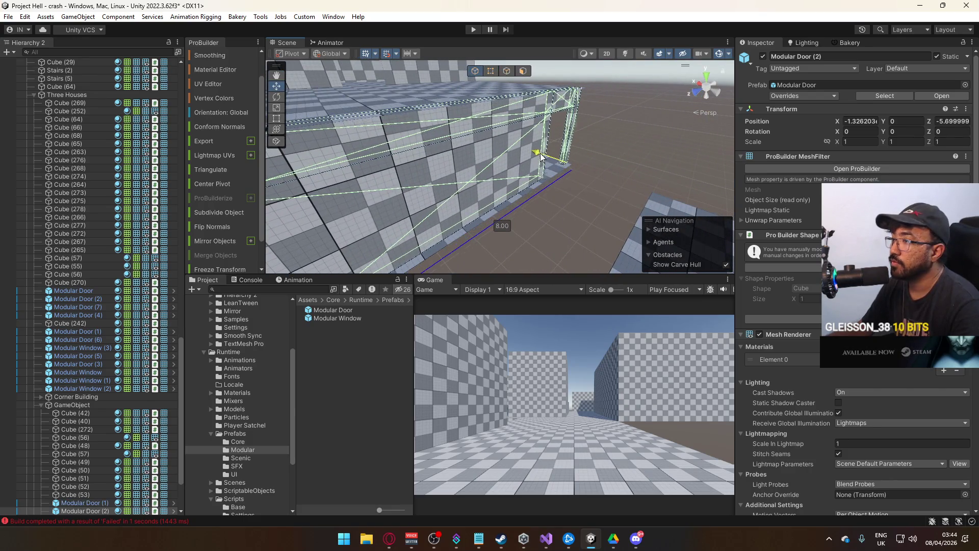
pyautogui.moveTo(543, 156); pyautogui.dragTo(545, 158)
pyautogui.press('f')
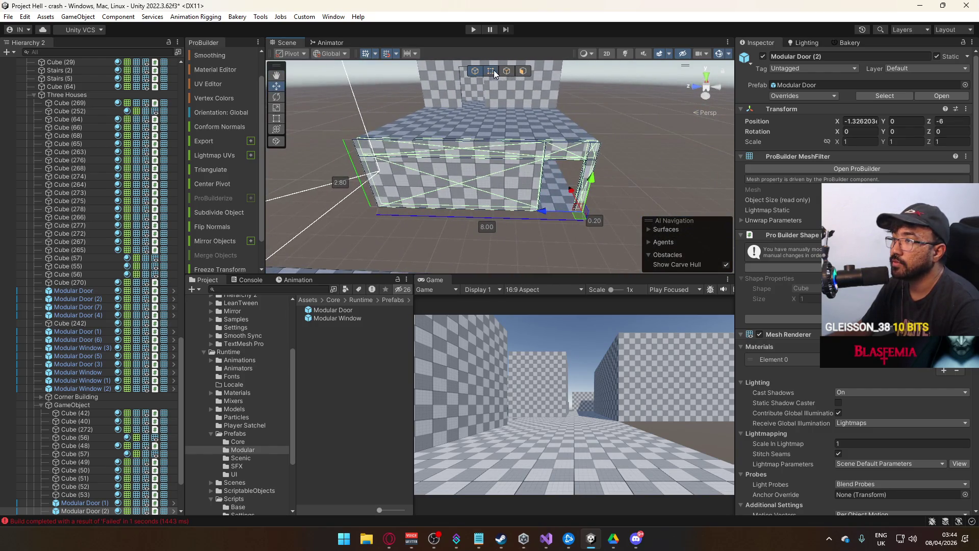
# In ProBuilder Vertex mode, select the door frame's middle, top and right vertices
pyautogui.click(492, 71)
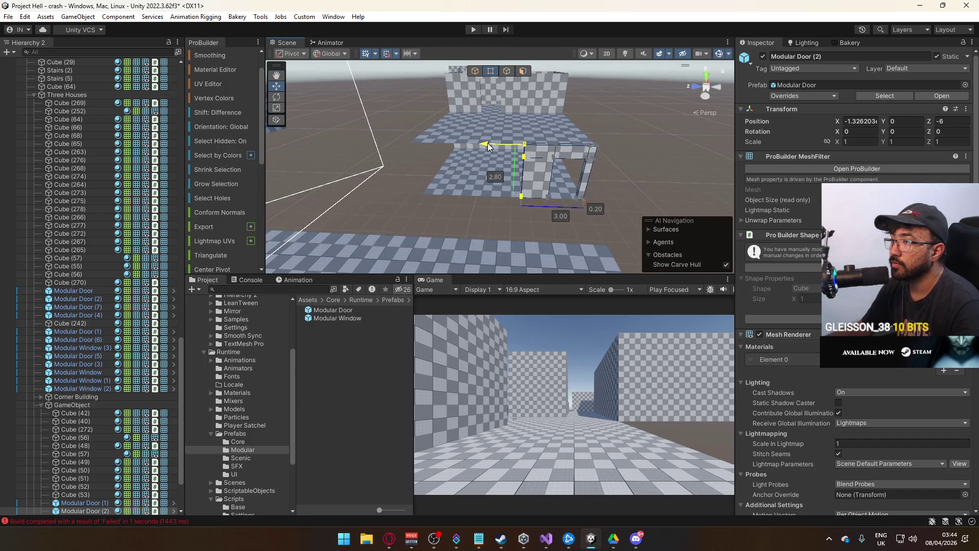
pyautogui.press('f')
pyautogui.moveTo(468, 115)
pyautogui.mouseDown()
pyautogui.moveTo(545, 249)
pyautogui.moveTo(539, 243)
pyautogui.mouseUp()
pyautogui.moveTo(523, 107); pyautogui.dragTo(549, 154)
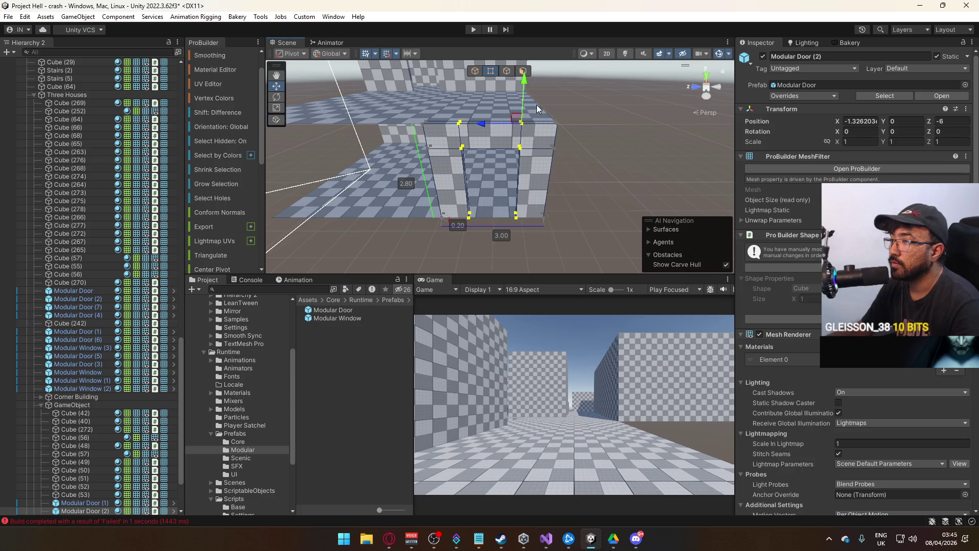
pyautogui.click(591, 191)
pyautogui.moveTo(592, 192)
pyautogui.mouseDown()
pyautogui.moveTo(777, 191)
pyautogui.moveTo(752, 142)
pyautogui.moveTo(630, 67)
pyautogui.moveTo(604, 204)
pyautogui.moveTo(500, 173)
pyautogui.moveTo(485, 157)
pyautogui.moveTo(588, 229)
pyautogui.moveTo(574, 148)
pyautogui.moveTo(596, 150)
pyautogui.moveTo(548, 163)
pyautogui.moveTo(543, 145)
pyautogui.moveTo(489, 90)
pyautogui.mouseUp()
pyautogui.scroll(5, 502, 132)
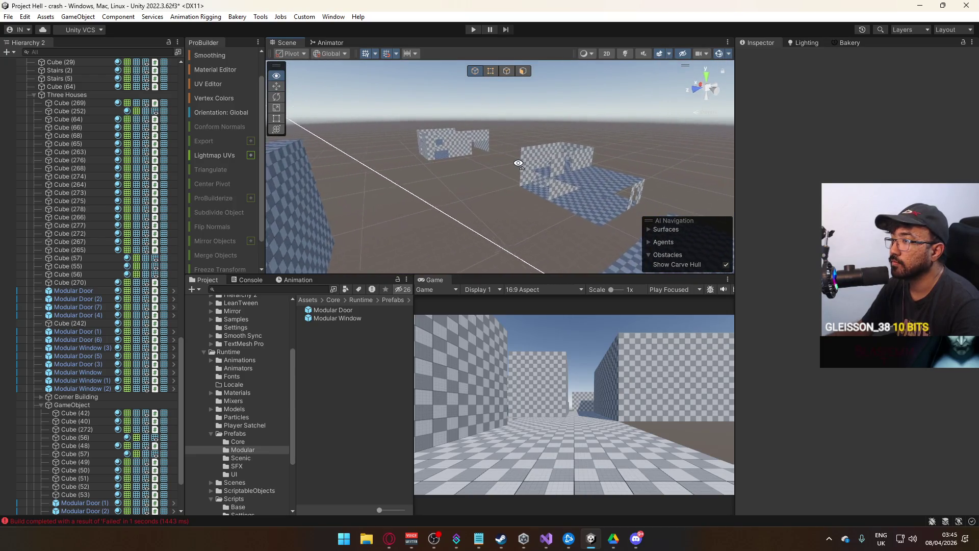
# Locate floor slab Cube (55) in the house and frame it in view
pyautogui.click(461, 137)
pyautogui.moveTo(462, 137)
pyautogui.mouseDown()
pyautogui.moveTo(564, 207)
pyautogui.moveTo(444, 198)
pyautogui.moveTo(404, 262)
pyautogui.moveTo(439, 240)
pyautogui.moveTo(475, 186)
pyautogui.moveTo(646, 196)
pyautogui.mouseUp()
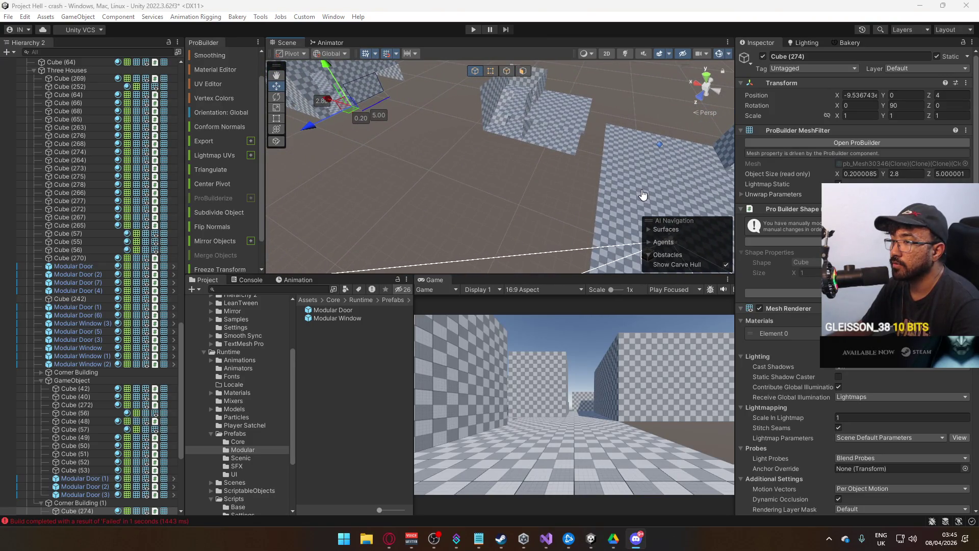
pyautogui.moveTo(623, 191); pyautogui.dragTo(529, 145)
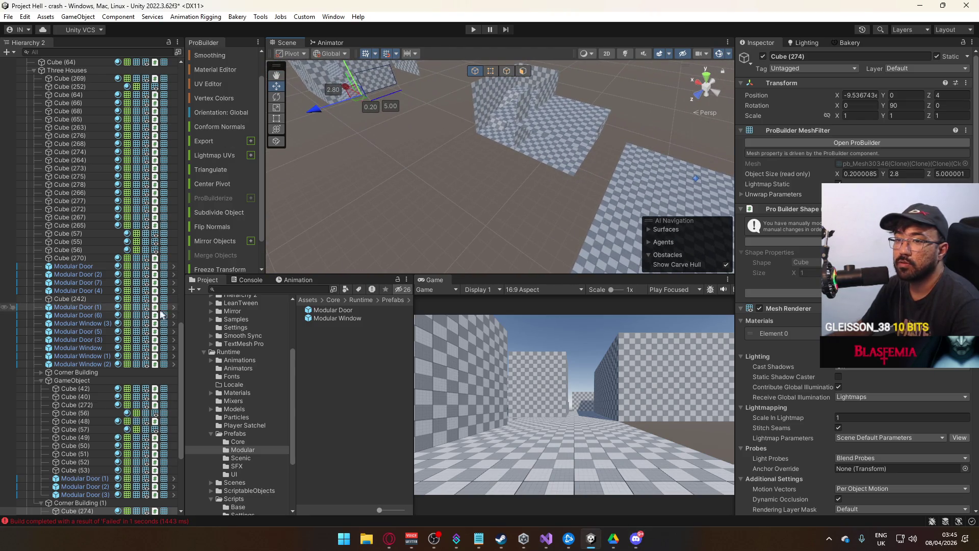
pyautogui.click(71, 381)
pyautogui.press('f')
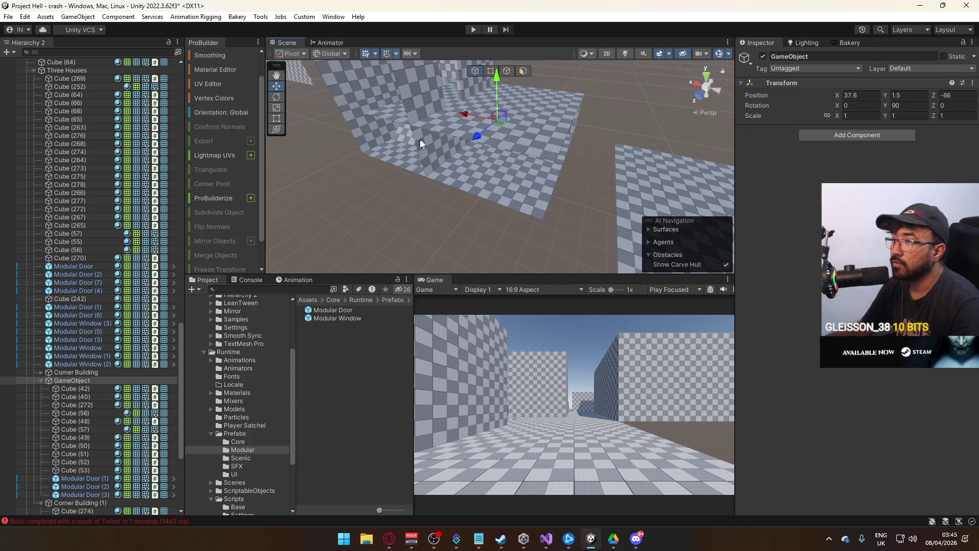
pyautogui.click(498, 144)
pyautogui.press('f')
pyautogui.moveTo(498, 144)
pyautogui.mouseDown()
pyautogui.moveTo(484, 149)
pyautogui.moveTo(489, 75)
pyautogui.mouseUp()
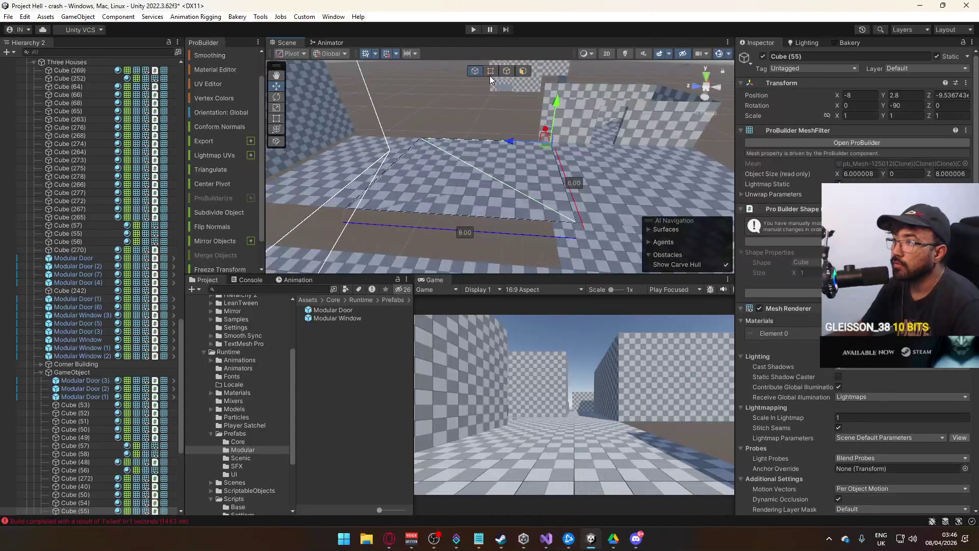
# Shrink Cube (55) to 3 by 4 units and nudge it into place
pyautogui.moveTo(430, 140)
pyautogui.mouseDown()
pyautogui.moveTo(446, 140)
pyautogui.moveTo(433, 140)
pyautogui.mouseUp()
pyautogui.press('Escape')
pyautogui.moveTo(511, 227)
pyautogui.mouseDown()
pyautogui.moveTo(398, 218)
pyautogui.moveTo(425, 207)
pyautogui.mouseUp()
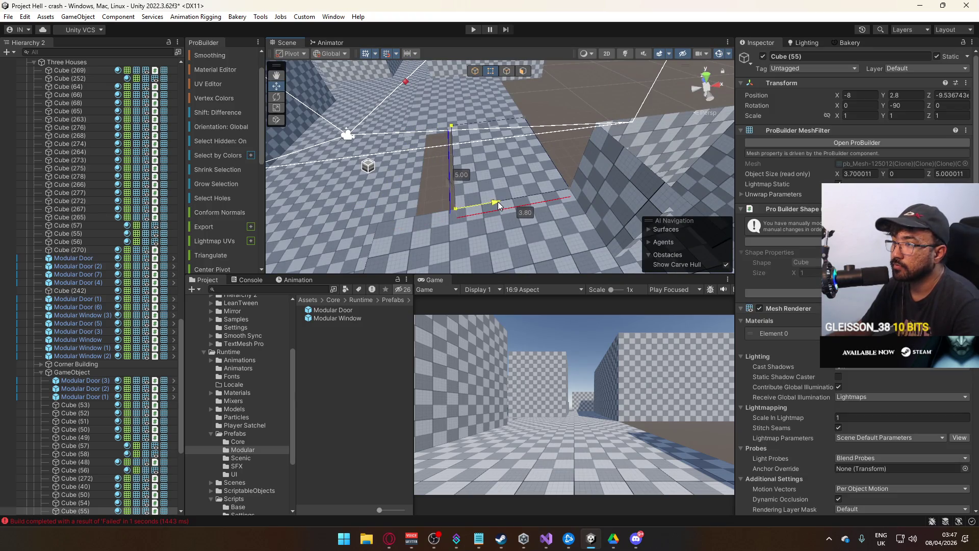
pyautogui.moveTo(497, 203)
pyautogui.mouseDown()
pyautogui.moveTo(523, 197)
pyautogui.moveTo(502, 139)
pyautogui.moveTo(464, 137)
pyautogui.moveTo(483, 110)
pyautogui.mouseUp()
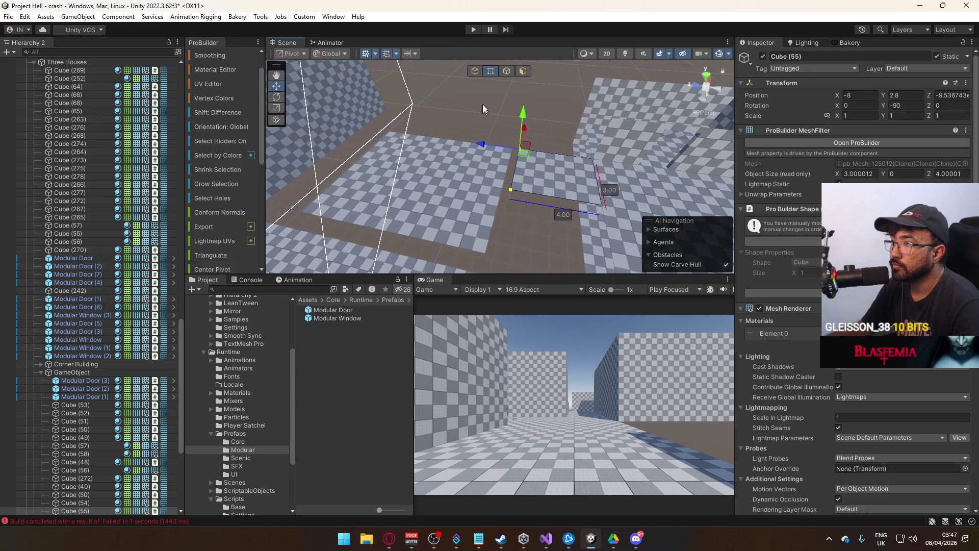
pyautogui.moveTo(477, 144)
pyautogui.mouseDown()
pyautogui.moveTo(598, 119)
pyautogui.moveTo(530, 148)
pyautogui.moveTo(512, 168)
pyautogui.moveTo(520, 152)
pyautogui.moveTo(484, 127)
pyautogui.mouseUp()
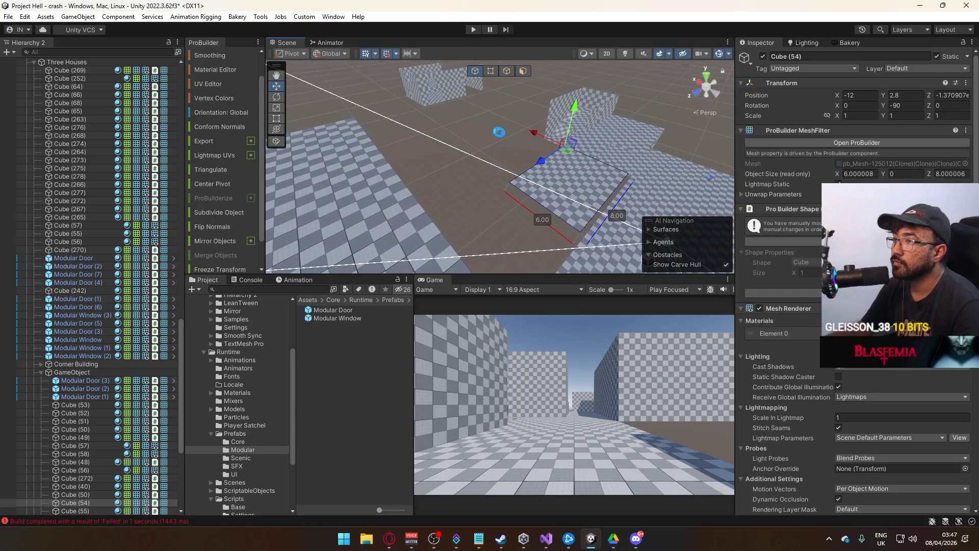
# Select the corridor pieces: Cubes (252), (276), (68), (275), (66) and the Modular Door
pyautogui.moveTo(415, 87)
pyautogui.mouseDown()
pyautogui.moveTo(556, 157)
pyautogui.moveTo(605, 224)
pyautogui.moveTo(572, 210)
pyautogui.moveTo(421, 204)
pyautogui.moveTo(268, 184)
pyautogui.moveTo(241, 169)
pyautogui.moveTo(311, 153)
pyautogui.mouseUp()
pyautogui.click(520, 177)
pyautogui.scroll(-10, 398, 167)
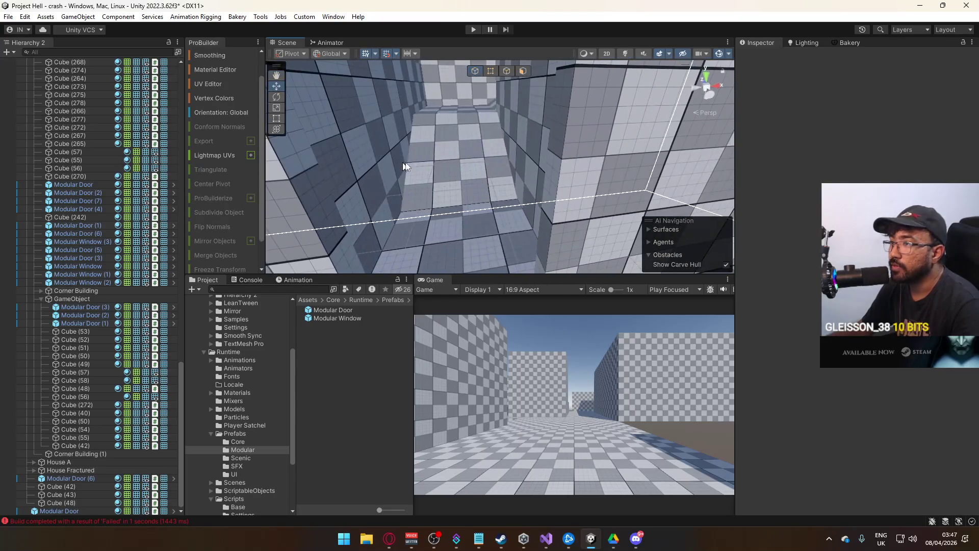
pyautogui.click(398, 167)
pyautogui.keyDown('shift'); pyautogui.click(399, 151); pyautogui.keyUp('shift')
pyautogui.moveTo(399, 150)
pyautogui.mouseDown()
pyautogui.moveTo(470, 90)
pyautogui.moveTo(541, 139)
pyautogui.mouseUp()
pyautogui.scroll(-5, 541, 153)
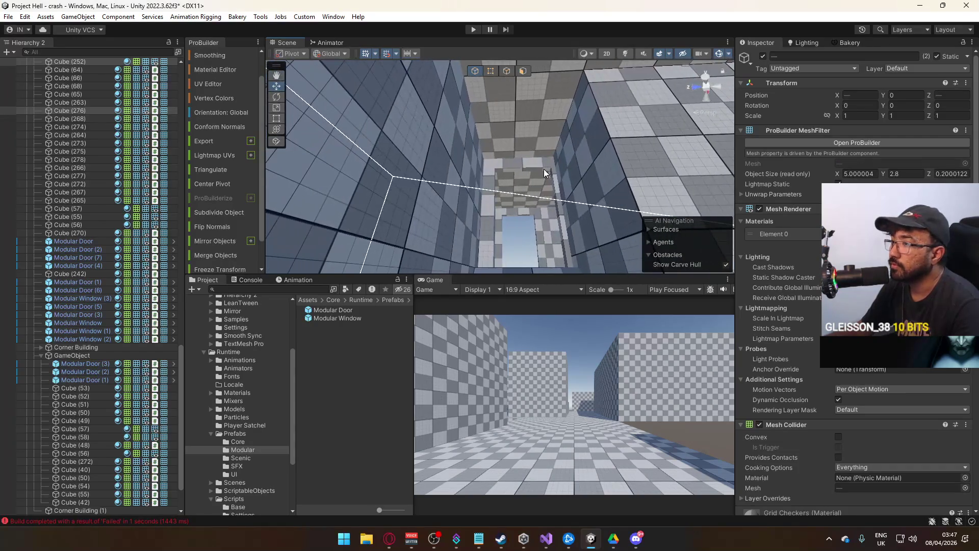
pyautogui.keyDown('shift'); pyautogui.click(588, 166); pyautogui.keyUp('shift')
pyautogui.moveTo(589, 167)
pyautogui.mouseDown()
pyautogui.moveTo(590, 157)
pyautogui.moveTo(461, 206)
pyautogui.moveTo(281, 118)
pyautogui.moveTo(367, 219)
pyautogui.moveTo(420, 154)
pyautogui.moveTo(492, 161)
pyautogui.moveTo(471, 138)
pyautogui.mouseUp()
pyautogui.keyDown('shift'); pyautogui.click(589, 160); pyautogui.keyUp('shift')
pyautogui.keyDown('shift'); pyautogui.click(590, 157); pyautogui.keyUp('shift')
pyautogui.keyDown('shift'); pyautogui.click(461, 206); pyautogui.keyUp('shift')
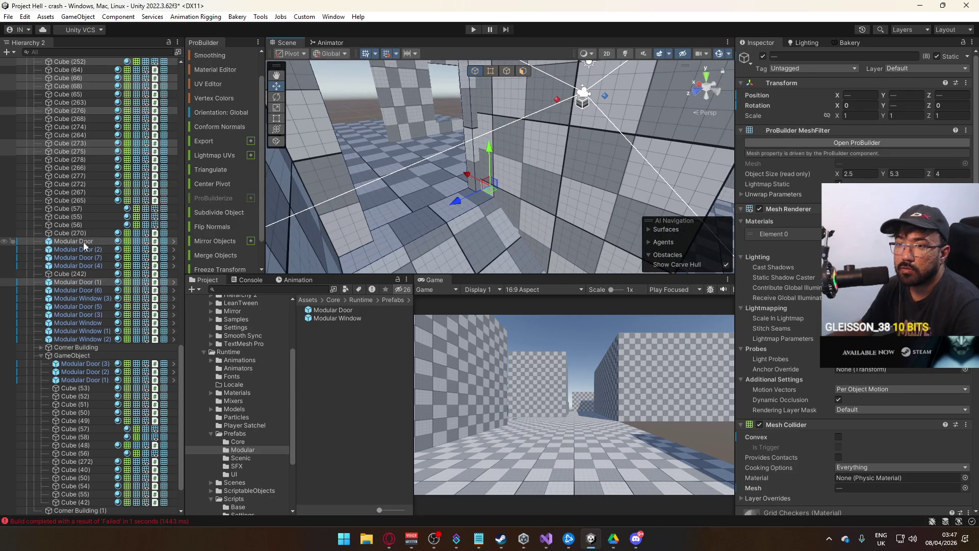
pyautogui.scroll(8, 104, 298)
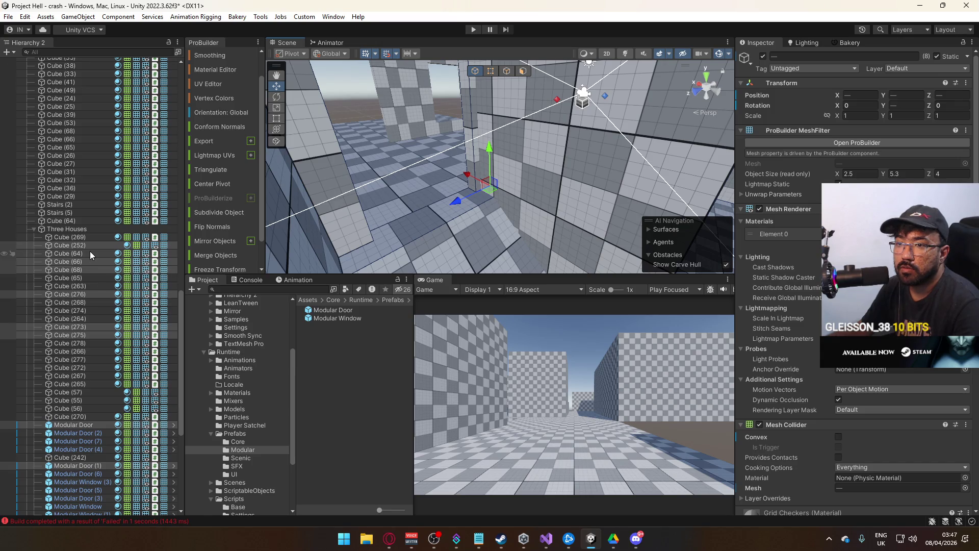
# Duplicate the selected walls and doors and create a new empty GameObject
pyautogui.hotkey('ctrl', 'd')
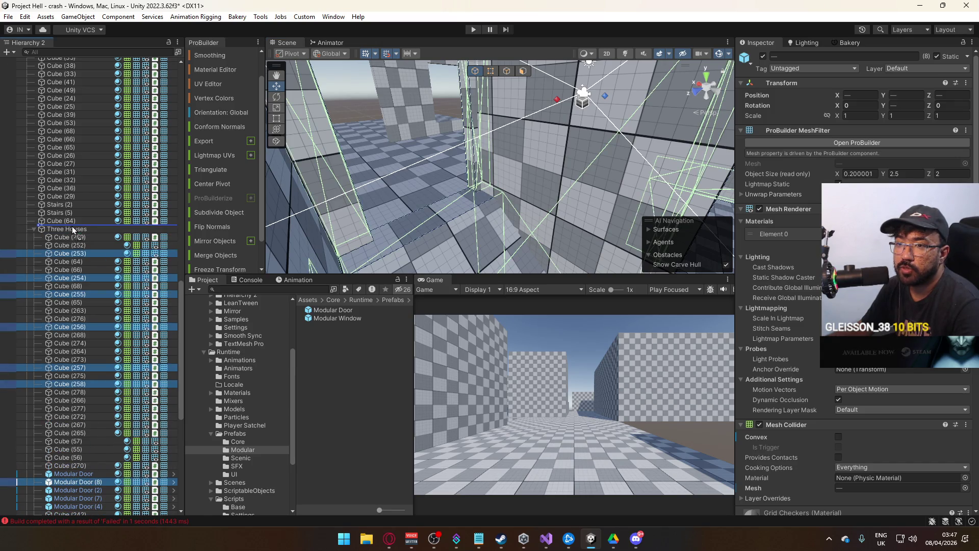
pyautogui.moveTo(75, 230); pyautogui.dragTo(75, 231)
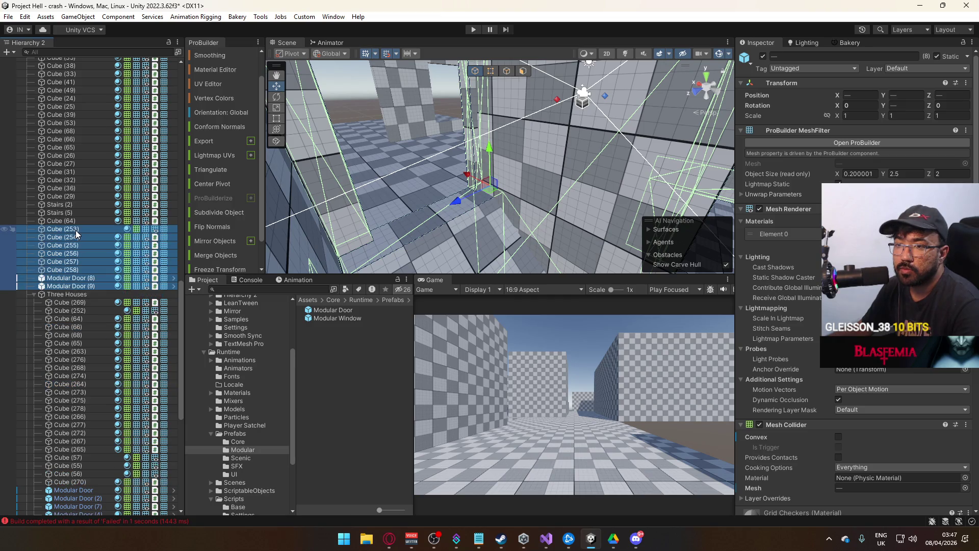
pyautogui.rightClick(78, 230)
pyautogui.click(105, 233)
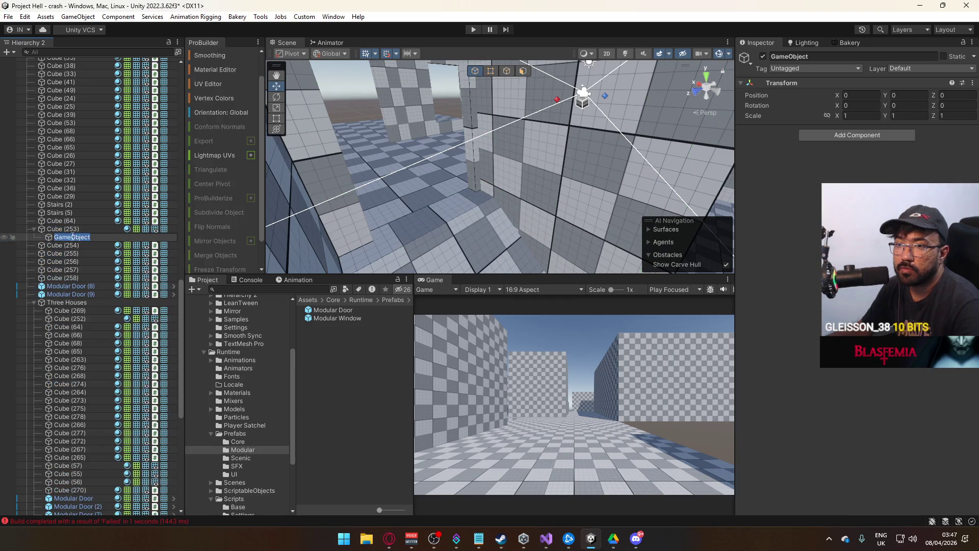
pyautogui.moveTo(50, 230); pyautogui.dragTo(50, 226)
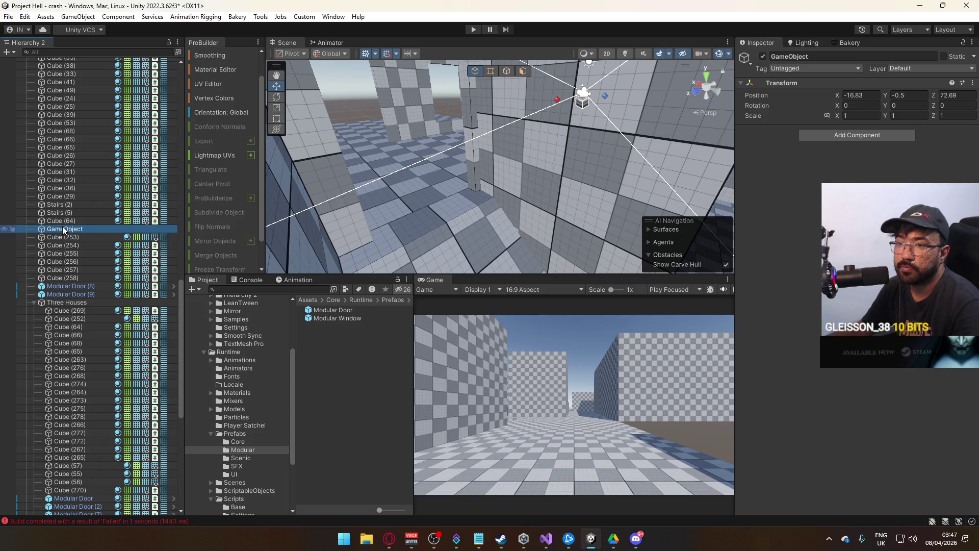
pyautogui.press('f')
pyautogui.moveTo(512, 183)
pyautogui.mouseDown()
pyautogui.moveTo(403, 219)
pyautogui.moveTo(393, 236)
pyautogui.mouseUp()
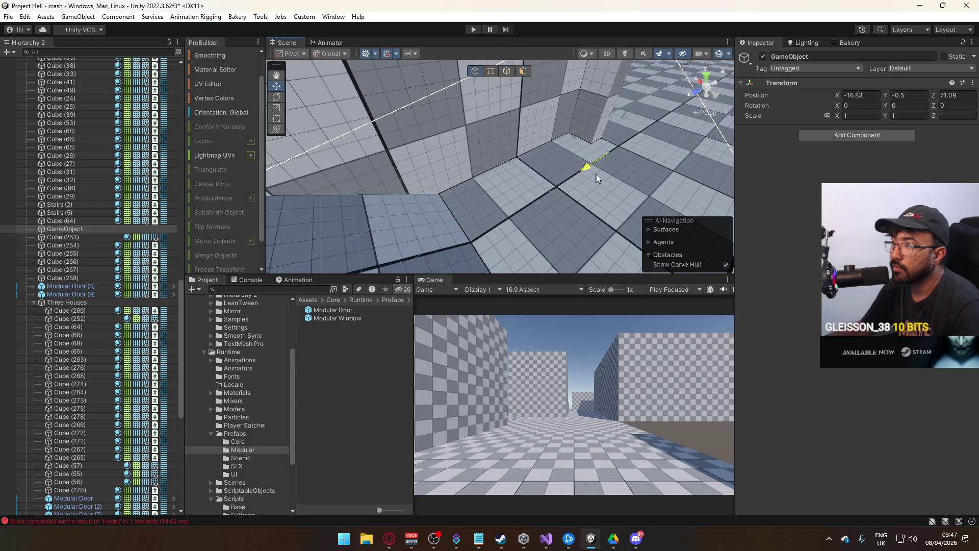
pyautogui.moveTo(606, 167)
pyautogui.mouseDown()
pyautogui.moveTo(547, 151)
pyautogui.moveTo(607, 168)
pyautogui.mouseUp()
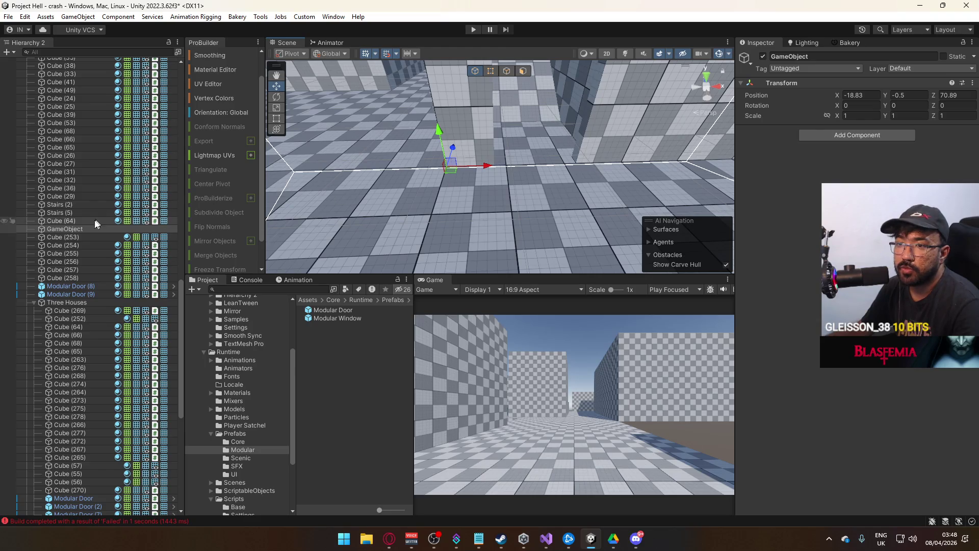
# Parent Cube (253) through Modular Door (9) under GameObject and collapse Three Houses
pyautogui.click(66, 237)
pyautogui.keyDown('shift'); pyautogui.click(103, 293); pyautogui.keyUp('shift')
pyautogui.moveTo(77, 243); pyautogui.dragTo(78, 229)
pyautogui.click(34, 302)
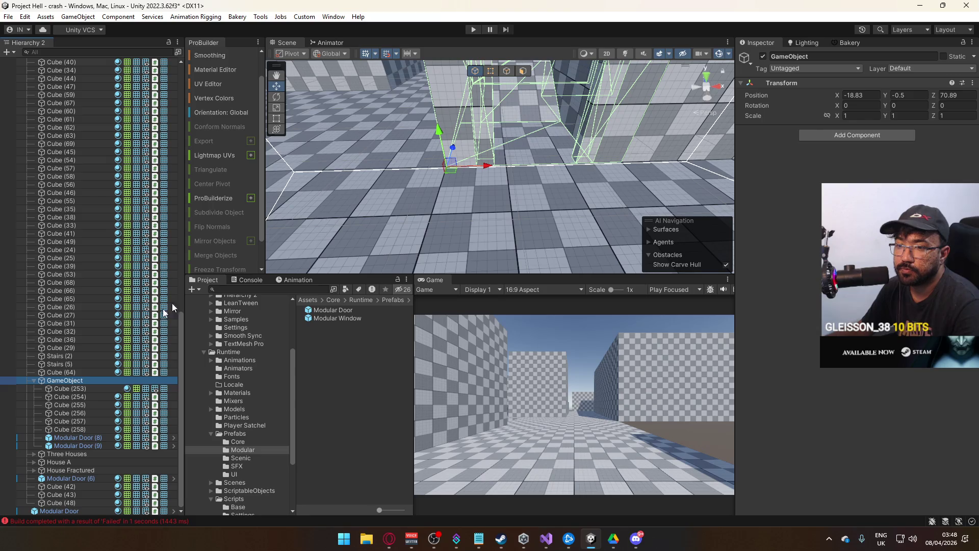
pyautogui.moveTo(499, 235)
pyautogui.mouseDown()
pyautogui.moveTo(568, 225)
pyautogui.moveTo(608, 238)
pyautogui.moveTo(520, 219)
pyautogui.moveTo(576, 219)
pyautogui.moveTo(379, 178)
pyautogui.mouseUp()
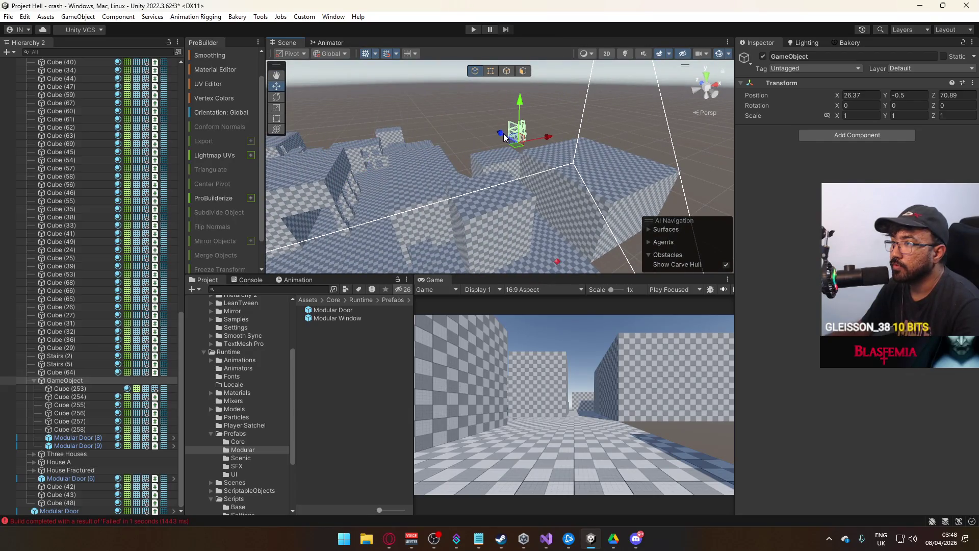
pyautogui.press('f')
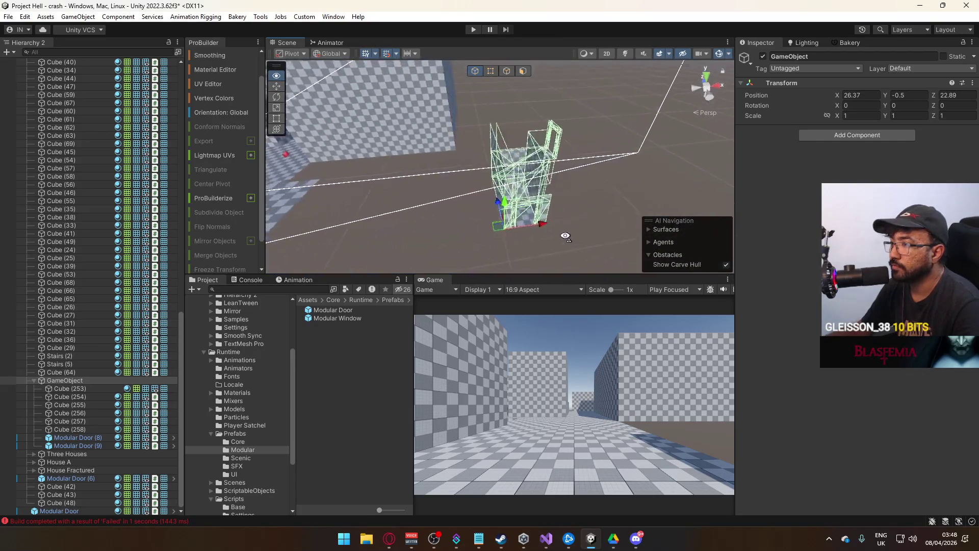
# Turn the group to Y rotation 180 and move it along X and to Z 16.69
pyautogui.write('180')
pyautogui.moveTo(537, 130)
pyautogui.mouseDown()
pyautogui.moveTo(334, 167)
pyautogui.moveTo(336, 194)
pyautogui.moveTo(357, 219)
pyautogui.mouseUp()
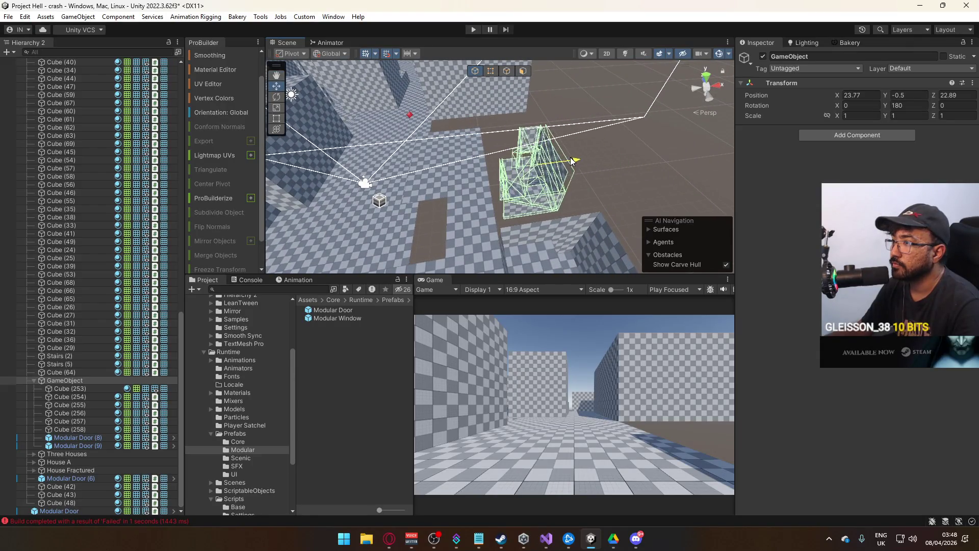
pyautogui.moveTo(570, 157); pyautogui.dragTo(548, 159)
pyautogui.press('f')
pyautogui.moveTo(457, 203)
pyautogui.mouseDown()
pyautogui.moveTo(348, 175)
pyautogui.moveTo(588, 105)
pyautogui.mouseUp()
pyautogui.moveTo(683, 171)
pyautogui.mouseDown()
pyautogui.moveTo(519, 177)
pyautogui.moveTo(567, 174)
pyautogui.moveTo(543, 162)
pyautogui.moveTo(591, 137)
pyautogui.moveTo(597, 118)
pyautogui.moveTo(249, 173)
pyautogui.moveTo(218, 166)
pyautogui.moveTo(404, 210)
pyautogui.mouseUp()
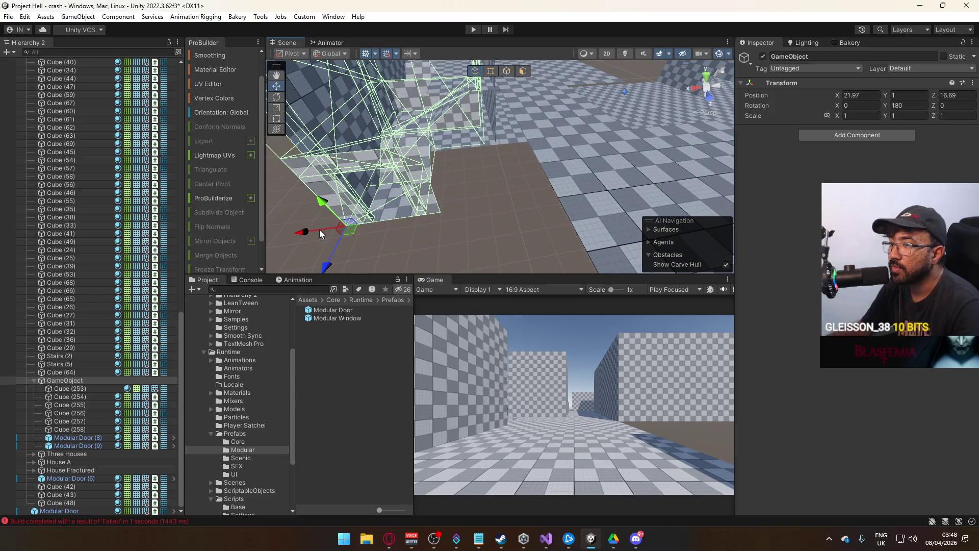
pyautogui.moveTo(305, 234)
pyautogui.mouseDown()
pyautogui.moveTo(328, 222)
pyautogui.moveTo(644, 238)
pyautogui.moveTo(582, 233)
pyautogui.moveTo(571, 191)
pyautogui.moveTo(513, 179)
pyautogui.moveTo(526, 163)
pyautogui.moveTo(334, 171)
pyautogui.moveTo(554, 201)
pyautogui.mouseUp()
# Shift the group into its final spot in the level
pyautogui.click(638, 238)
pyautogui.press('z')
pyautogui.hotkey('ctrl', 'z')
pyautogui.moveTo(459, 221); pyautogui.dragTo(458, 220)
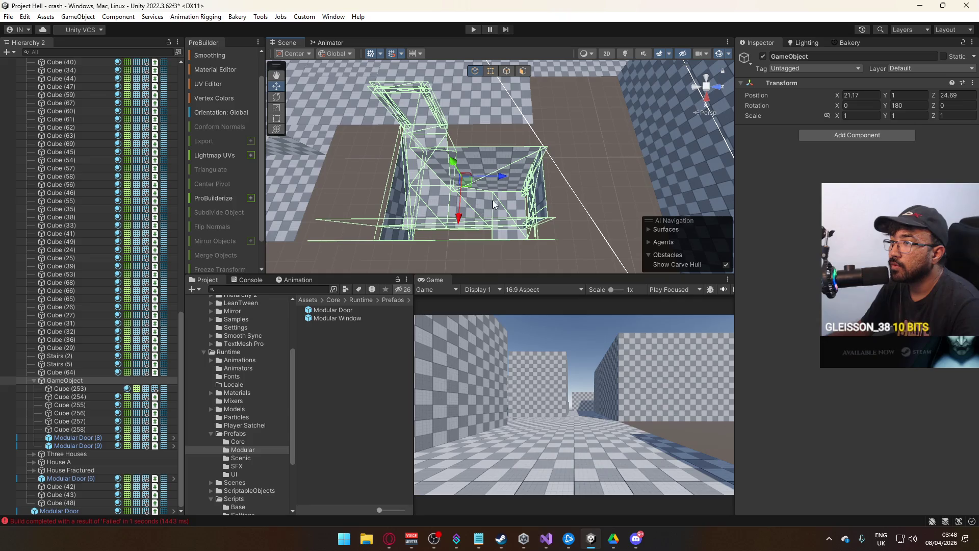
pyautogui.press('Right')
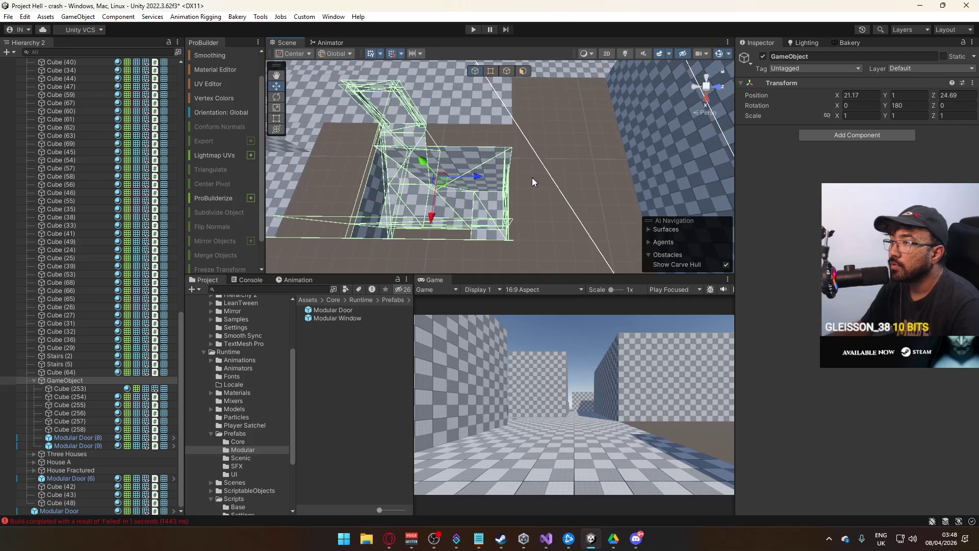
pyautogui.moveTo(483, 182)
pyautogui.mouseDown()
pyautogui.moveTo(535, 157)
pyautogui.moveTo(360, 148)
pyautogui.moveTo(573, 96)
pyautogui.moveTo(352, 150)
pyautogui.moveTo(476, 125)
pyautogui.moveTo(525, 95)
pyautogui.moveTo(598, 80)
pyautogui.moveTo(572, 92)
pyautogui.moveTo(631, 153)
pyautogui.mouseUp()
# Place a new Modular Door prefab near Modular Door (3) and nudge it along X
pyautogui.click(581, 160)
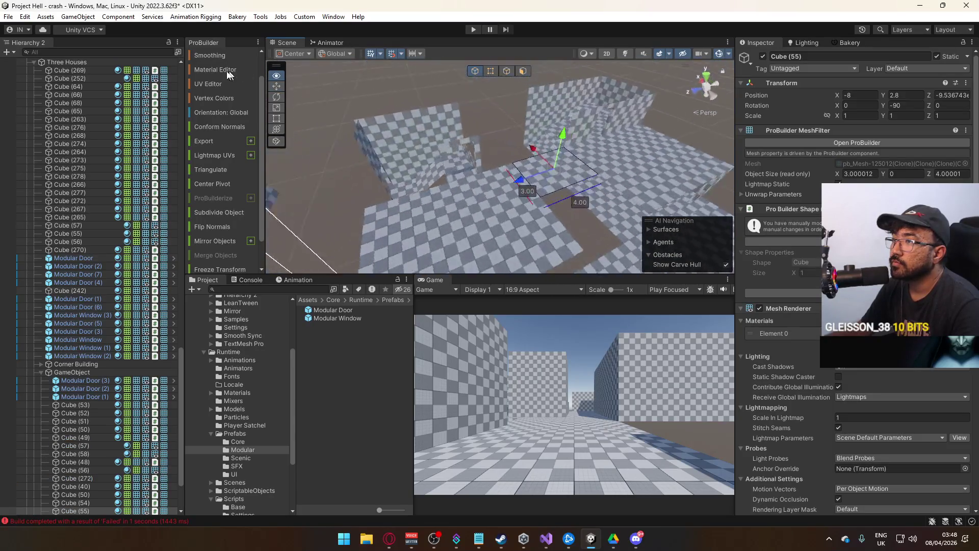
pyautogui.moveTo(234, 70); pyautogui.dragTo(451, 134)
pyautogui.click(564, 119)
pyautogui.press('f')
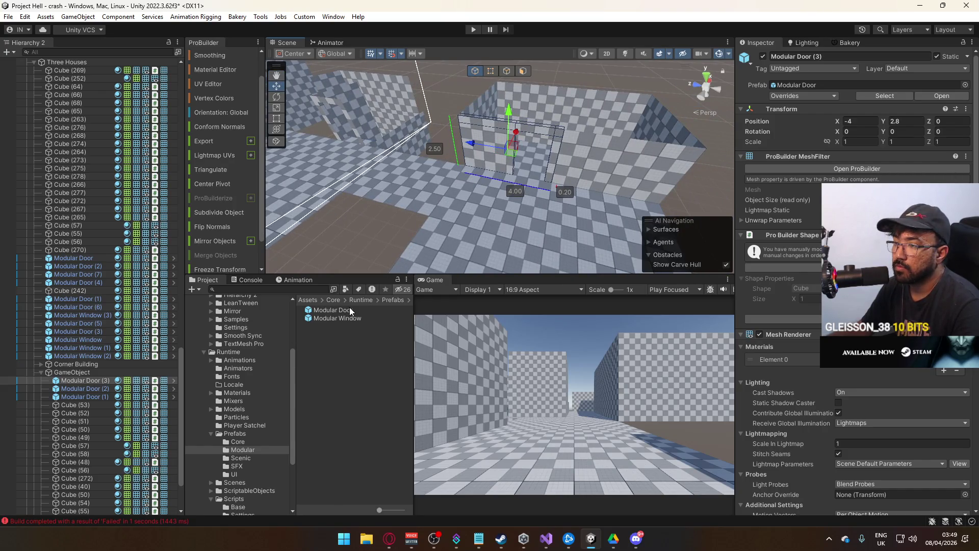
pyautogui.moveTo(348, 308)
pyautogui.mouseDown()
pyautogui.moveTo(485, 210)
pyautogui.moveTo(392, 228)
pyautogui.mouseUp()
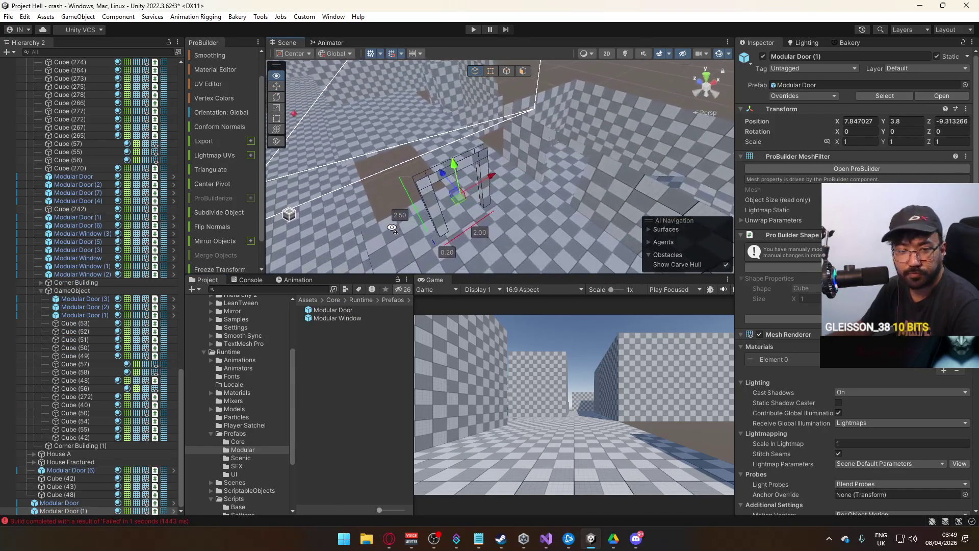
pyautogui.moveTo(465, 200)
pyautogui.mouseDown()
pyautogui.moveTo(641, 184)
pyautogui.moveTo(622, 160)
pyautogui.moveTo(546, 143)
pyautogui.mouseUp()
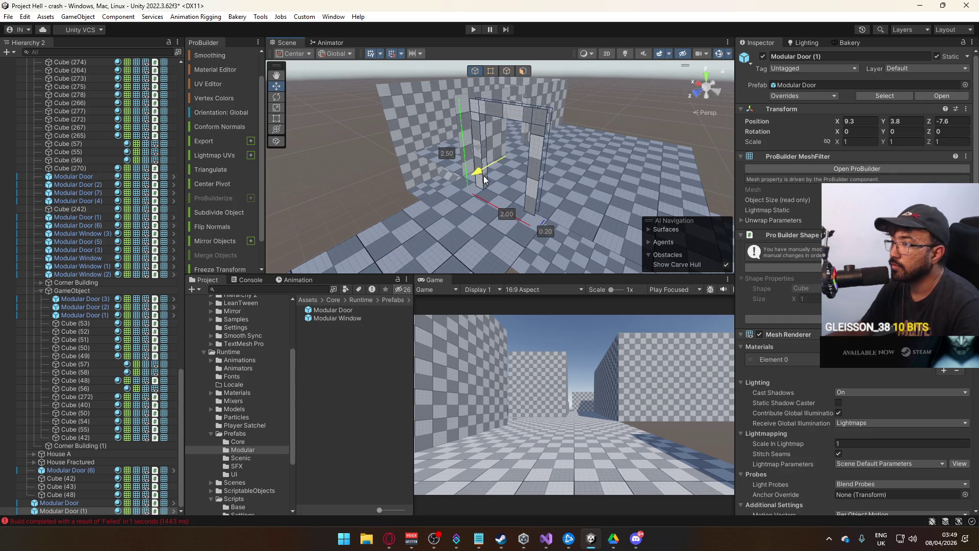
pyautogui.moveTo(482, 179); pyautogui.dragTo(586, 202)
pyautogui.moveTo(497, 143)
pyautogui.mouseDown()
pyautogui.moveTo(313, 189)
pyautogui.moveTo(388, 178)
pyautogui.mouseUp()
# Duplicate the new door and slide the copy along Z on the same wall
pyautogui.hotkey('ctrl', 'd')
pyautogui.moveTo(538, 155)
pyautogui.mouseDown()
pyautogui.moveTo(477, 206)
pyautogui.moveTo(458, 200)
pyautogui.moveTo(463, 180)
pyautogui.mouseUp()
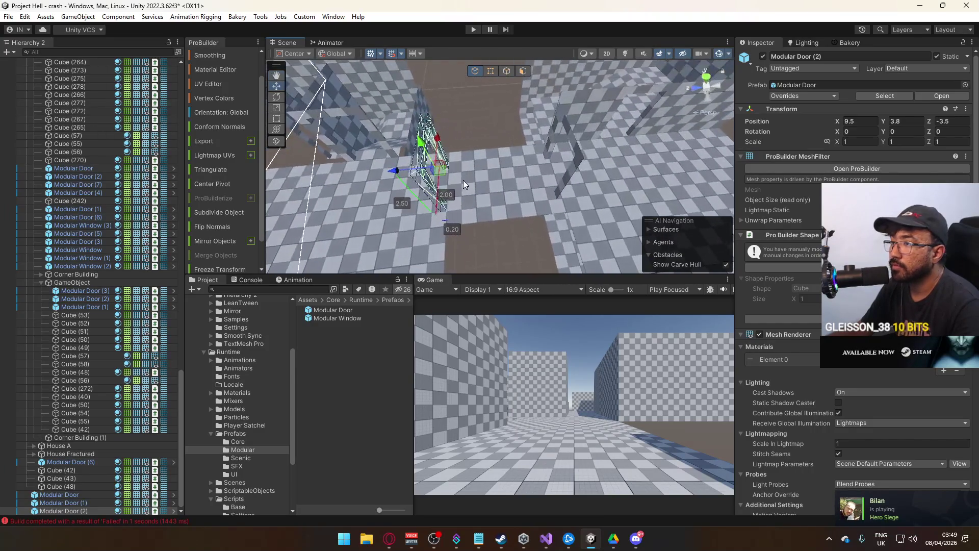
pyautogui.click(471, 123)
pyautogui.moveTo(471, 124)
pyautogui.mouseDown()
pyautogui.moveTo(458, 125)
pyautogui.moveTo(577, 101)
pyautogui.mouseUp()
pyautogui.moveTo(563, 153); pyautogui.dragTo(577, 159)
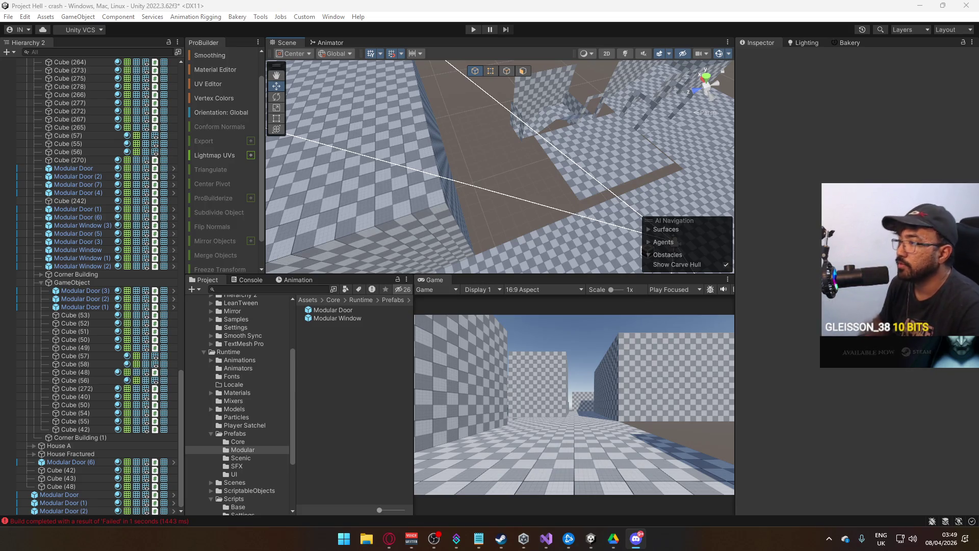
pyautogui.moveTo(575, 154)
pyautogui.mouseDown()
pyautogui.moveTo(586, 113)
pyautogui.moveTo(513, 93)
pyautogui.moveTo(510, 109)
pyautogui.moveTo(401, 88)
pyautogui.moveTo(500, 169)
pyautogui.moveTo(484, 140)
pyautogui.moveTo(472, 194)
pyautogui.moveTo(456, 198)
pyautogui.moveTo(492, 155)
pyautogui.mouseUp()
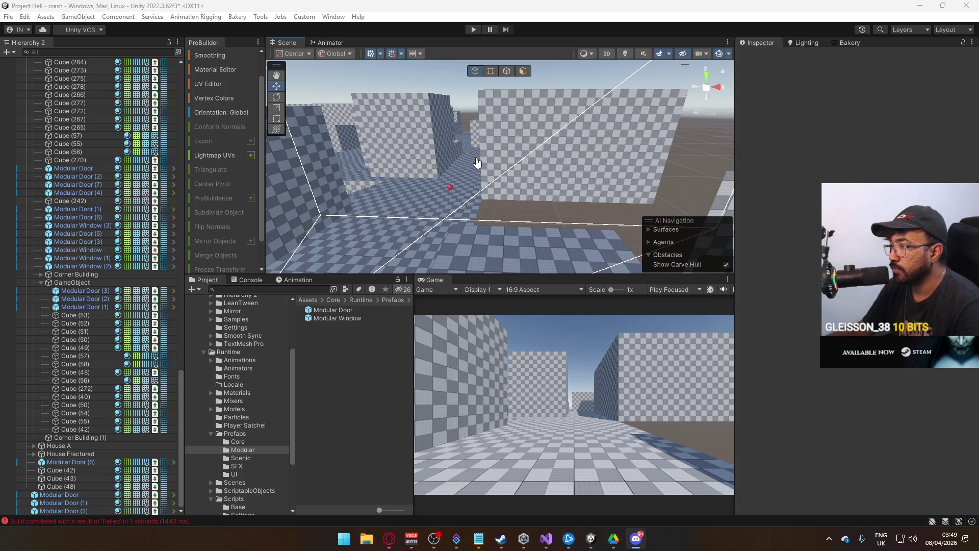
pyautogui.moveTo(491, 164)
pyautogui.mouseDown()
pyautogui.moveTo(810, 218)
pyautogui.moveTo(754, 213)
pyautogui.moveTo(794, 205)
pyautogui.moveTo(56, 195)
pyautogui.mouseUp()
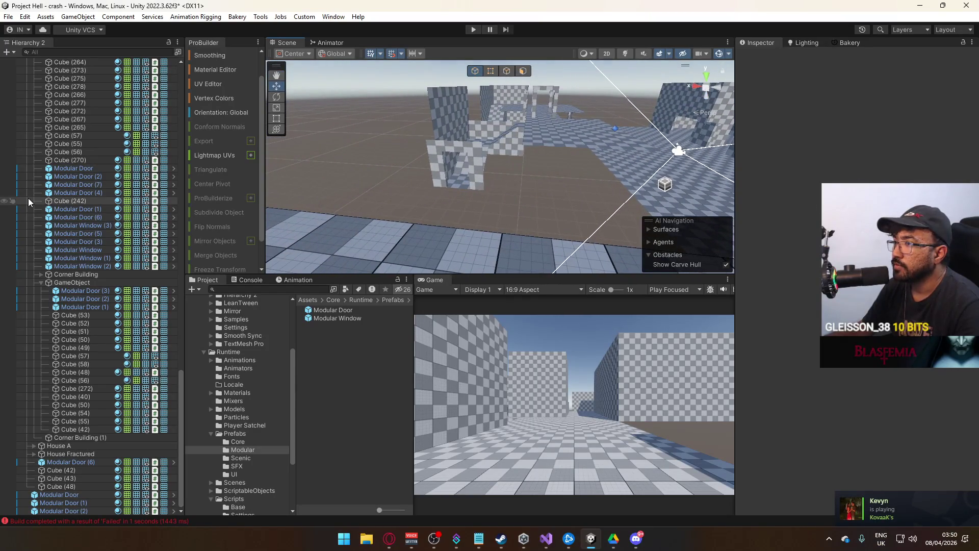
pyautogui.moveTo(470, 186)
pyautogui.mouseDown()
pyautogui.moveTo(502, 190)
pyautogui.moveTo(510, 179)
pyautogui.moveTo(433, 232)
pyautogui.moveTo(381, 234)
pyautogui.mouseUp()
# Duplicate floor slab Cube (28) and slide the copy, Cube (30), along X to 21.67
pyautogui.click(501, 212)
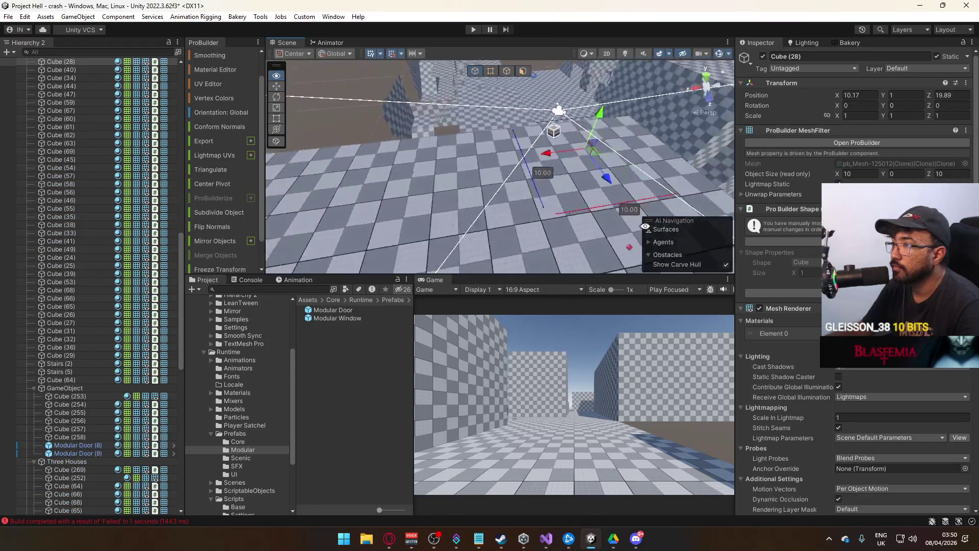
pyautogui.moveTo(586, 102)
pyautogui.mouseDown()
pyautogui.moveTo(589, 90)
pyautogui.moveTo(614, 117)
pyautogui.mouseUp()
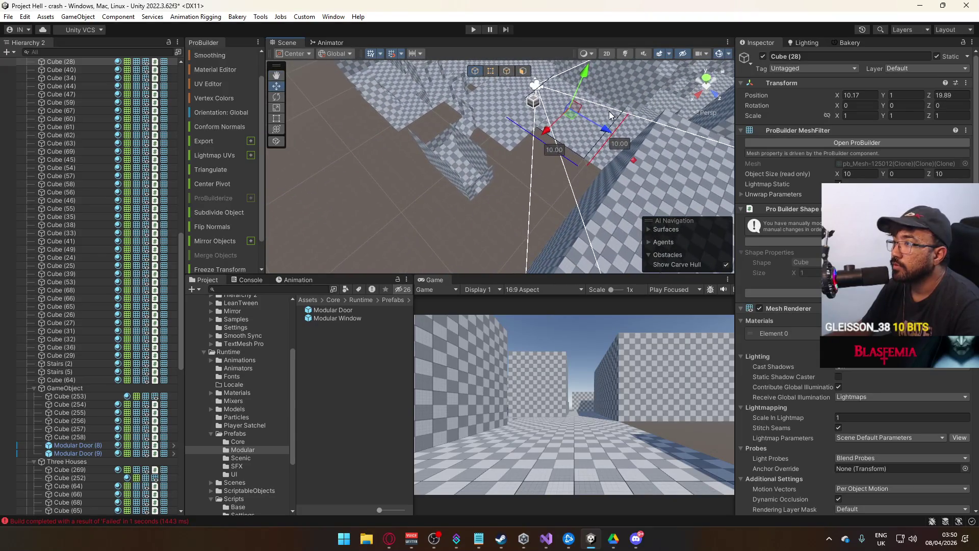
pyautogui.hotkey('ctrl', 'd')
pyautogui.moveTo(554, 126); pyautogui.dragTo(479, 198)
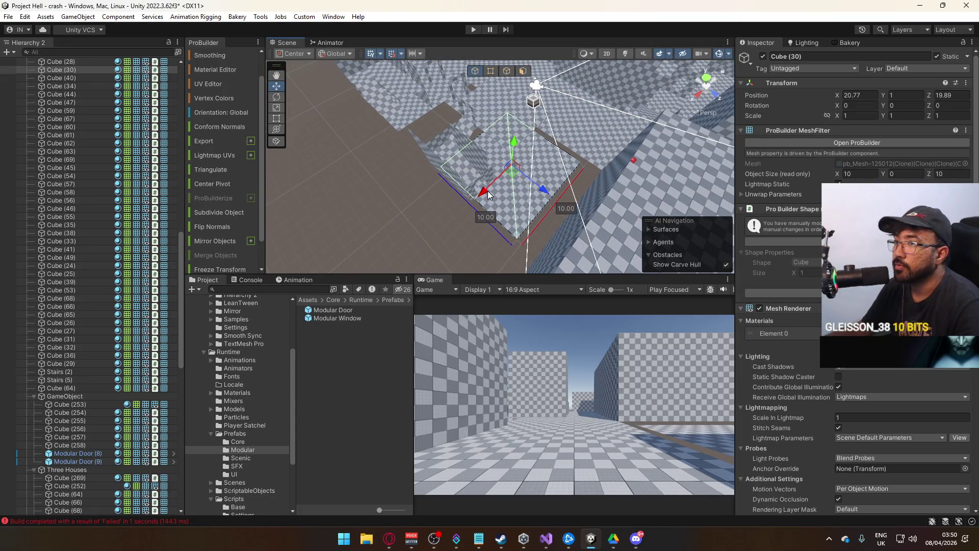
pyautogui.moveTo(500, 161)
pyautogui.mouseDown()
pyautogui.moveTo(501, 199)
pyautogui.moveTo(548, 203)
pyautogui.moveTo(494, 218)
pyautogui.moveTo(494, 201)
pyautogui.moveTo(437, 224)
pyautogui.moveTo(436, 249)
pyautogui.moveTo(525, 109)
pyautogui.mouseUp()
# Drag Cube (30)'s edges in Edge mode to resize it to 11 by 7
pyautogui.click(490, 71)
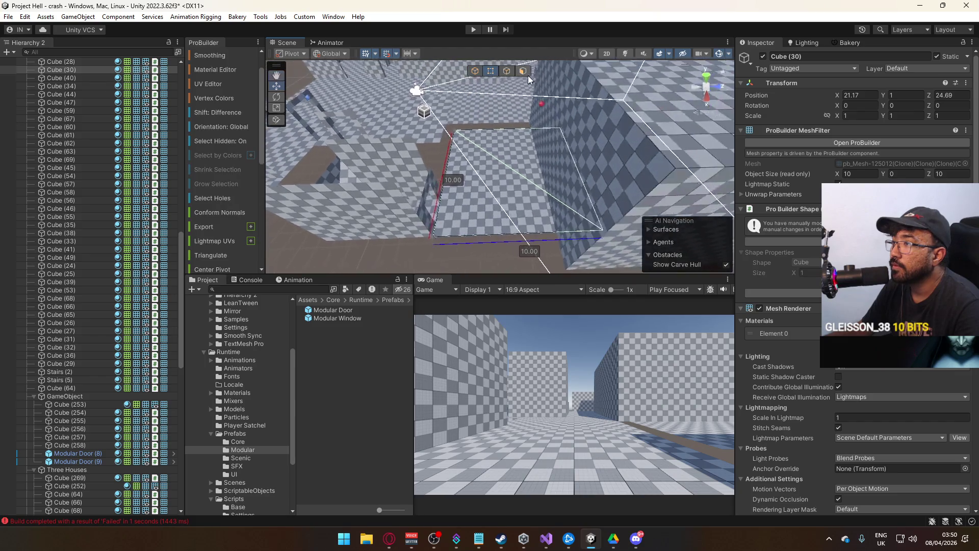
pyautogui.moveTo(588, 240)
pyautogui.mouseDown()
pyautogui.moveTo(502, 159)
pyautogui.moveTo(564, 107)
pyautogui.moveTo(580, 222)
pyautogui.moveTo(586, 199)
pyautogui.moveTo(543, 218)
pyautogui.mouseUp()
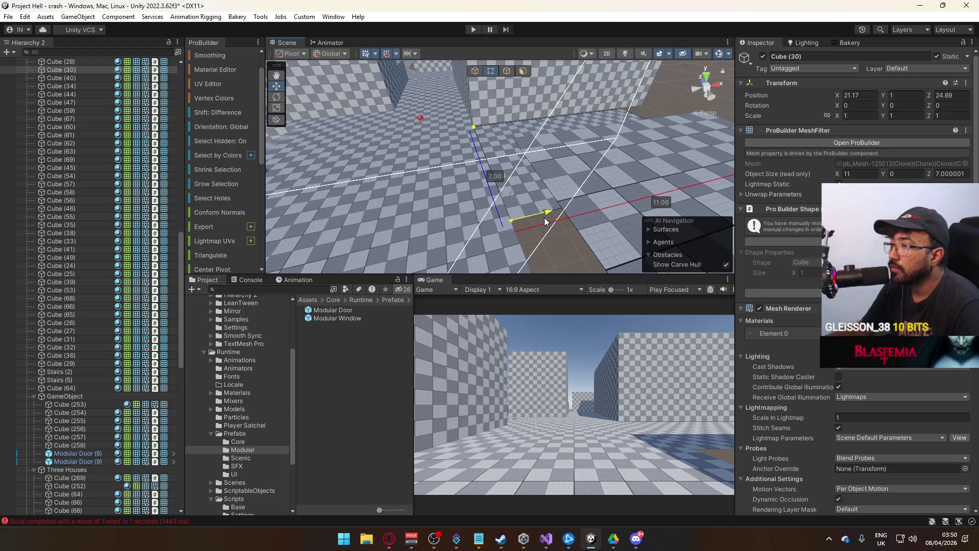
pyautogui.moveTo(483, 82)
pyautogui.mouseDown()
pyautogui.moveTo(619, 137)
pyautogui.moveTo(663, 124)
pyautogui.mouseUp()
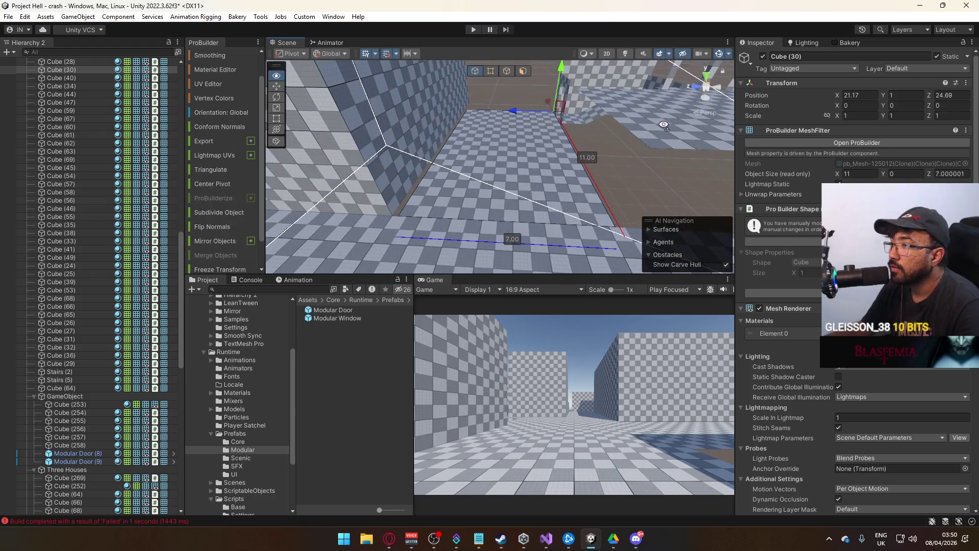
pyautogui.click(511, 112)
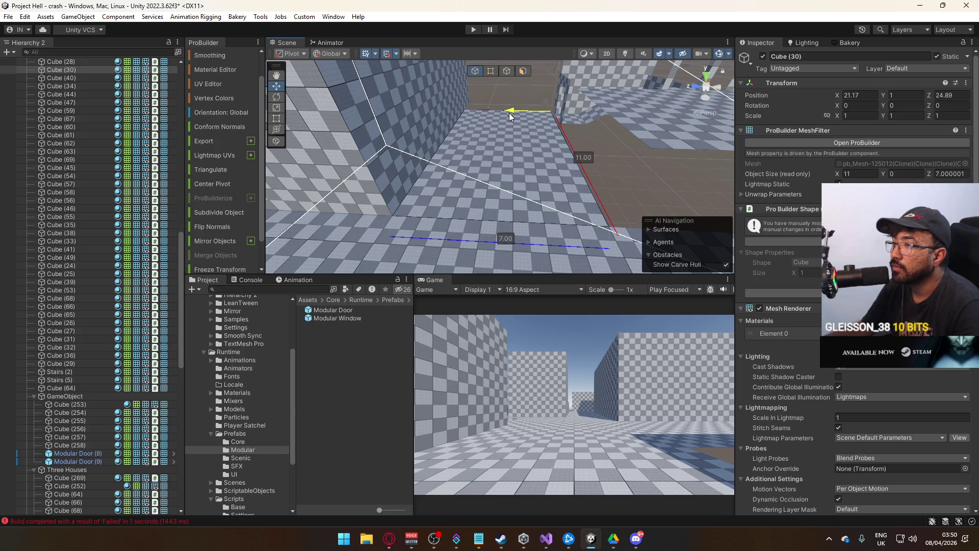
pyautogui.click(588, 162)
pyautogui.click(572, 122)
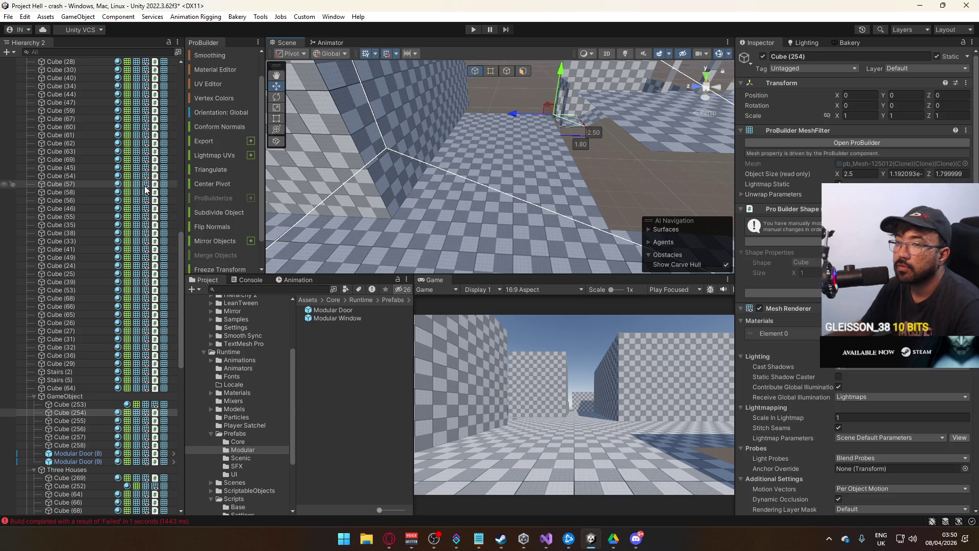
# Move the Modular Window to X 4.2 and shift it along Z
pyautogui.click(82, 396)
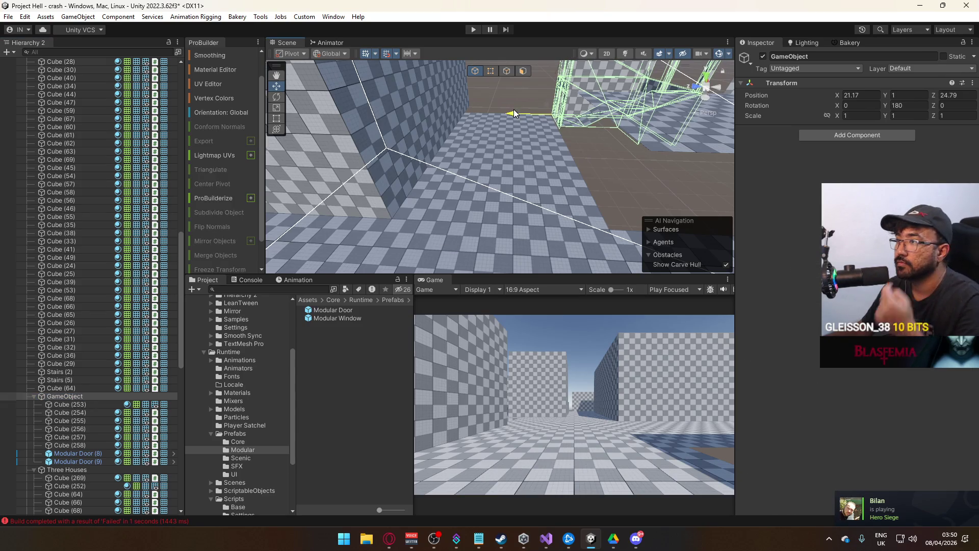
pyautogui.click(598, 165)
pyautogui.scroll(-5, 637, 170)
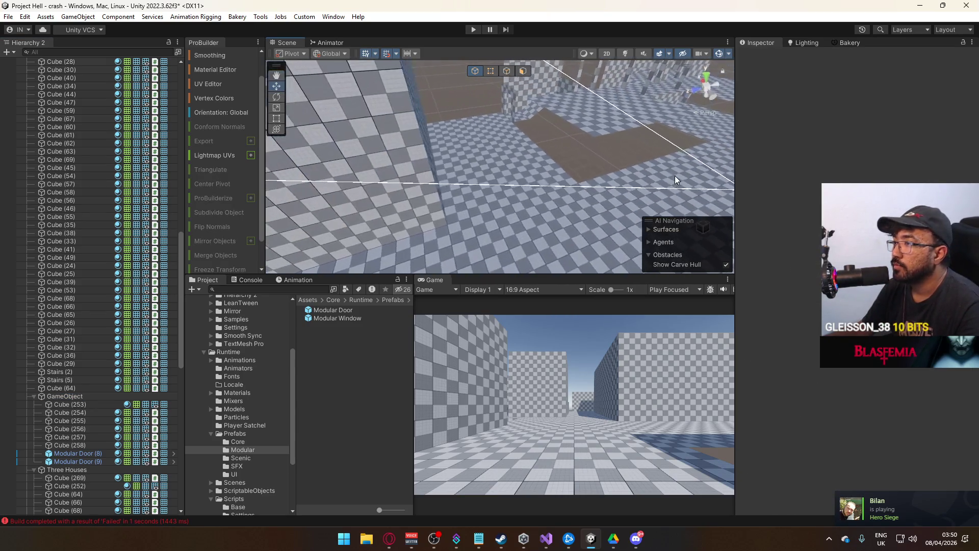
pyautogui.click(509, 170)
pyautogui.moveTo(509, 170)
pyautogui.mouseDown()
pyautogui.moveTo(390, 151)
pyautogui.moveTo(567, 169)
pyautogui.moveTo(639, 139)
pyautogui.moveTo(473, 186)
pyautogui.moveTo(497, 206)
pyautogui.moveTo(352, 301)
pyautogui.mouseUp()
pyautogui.click(544, 192)
pyautogui.press('f')
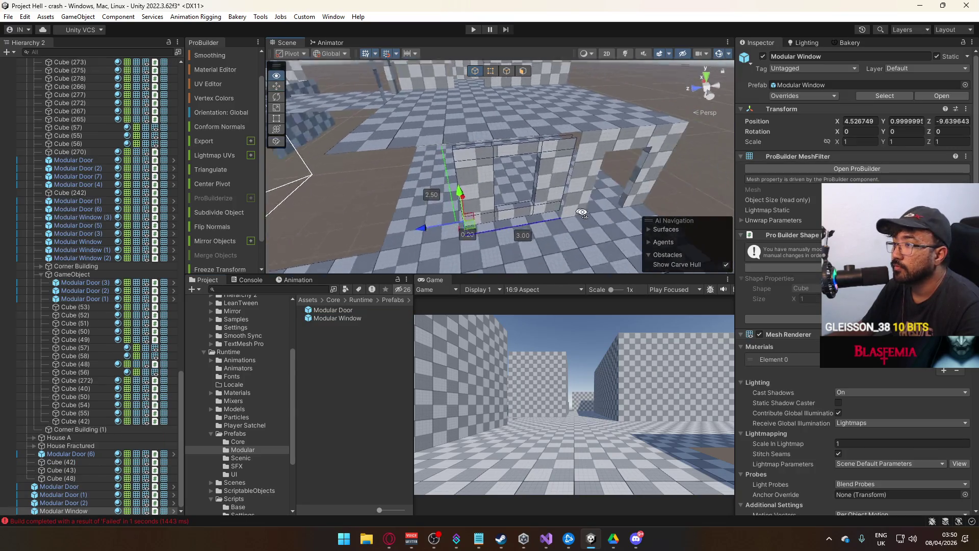
pyautogui.moveTo(449, 174); pyautogui.dragTo(438, 180)
pyautogui.moveTo(387, 199); pyautogui.dragTo(324, 188)
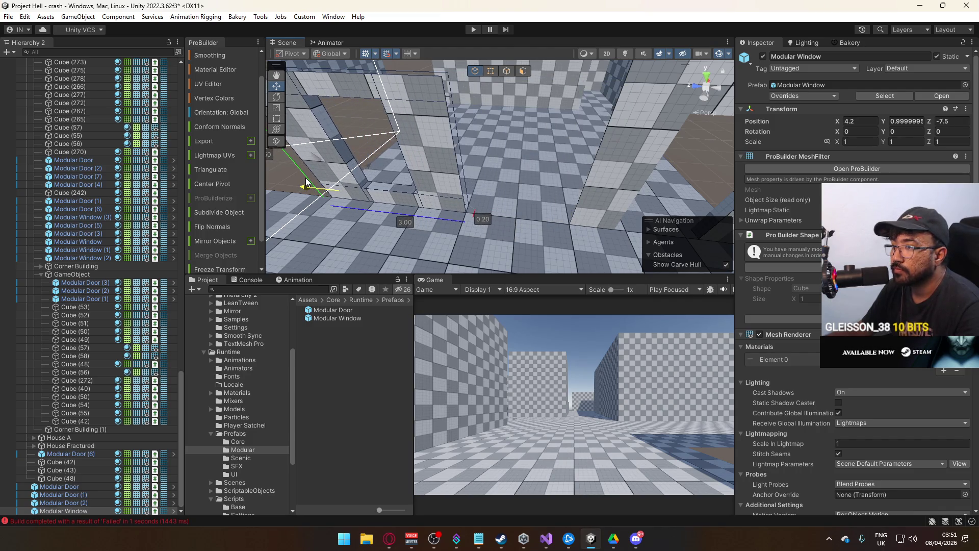
pyautogui.press('f')
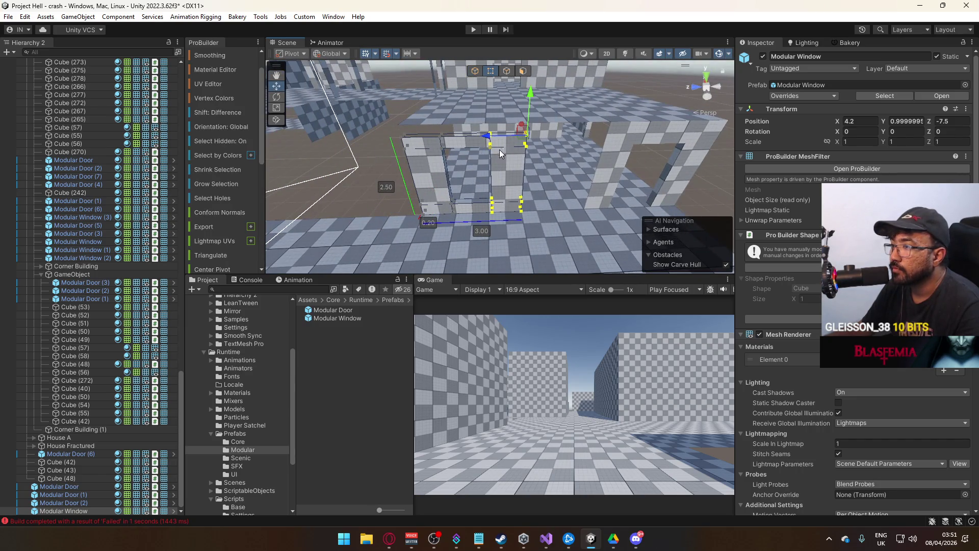
# Widen the Modular Window from 4 to 5 units and push it back to Z -8.5
pyautogui.scroll(3, 501, 153)
pyautogui.moveTo(506, 119); pyautogui.dragTo(547, 122)
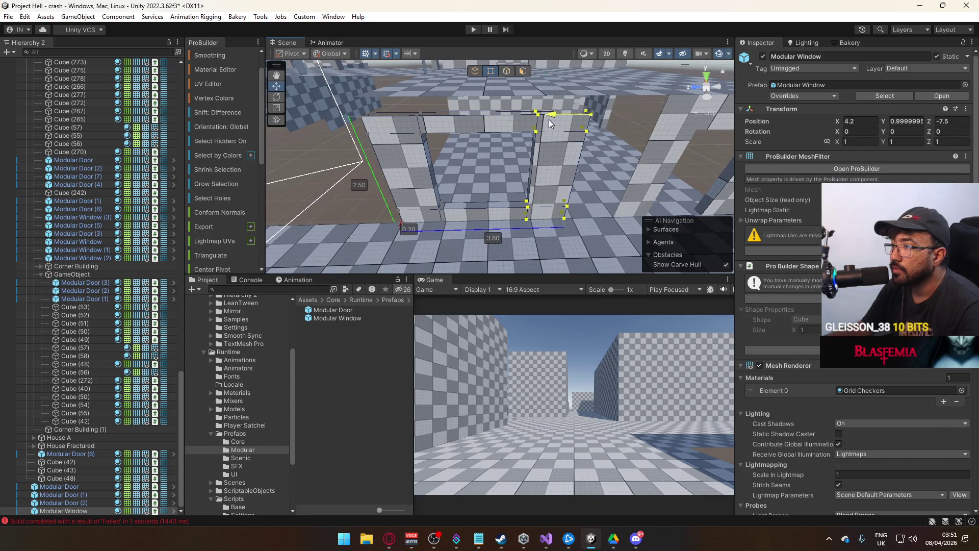
pyautogui.click(479, 70)
pyautogui.moveTo(388, 219); pyautogui.dragTo(426, 208)
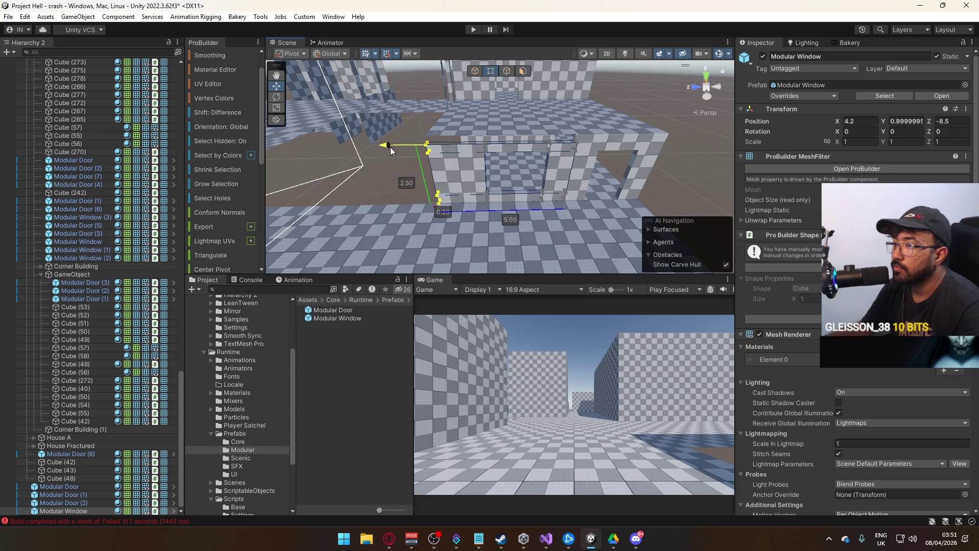
pyautogui.click(475, 71)
pyautogui.moveTo(390, 141)
pyautogui.mouseDown()
pyautogui.moveTo(496, 166)
pyautogui.moveTo(542, 163)
pyautogui.moveTo(526, 175)
pyautogui.moveTo(517, 131)
pyautogui.mouseUp()
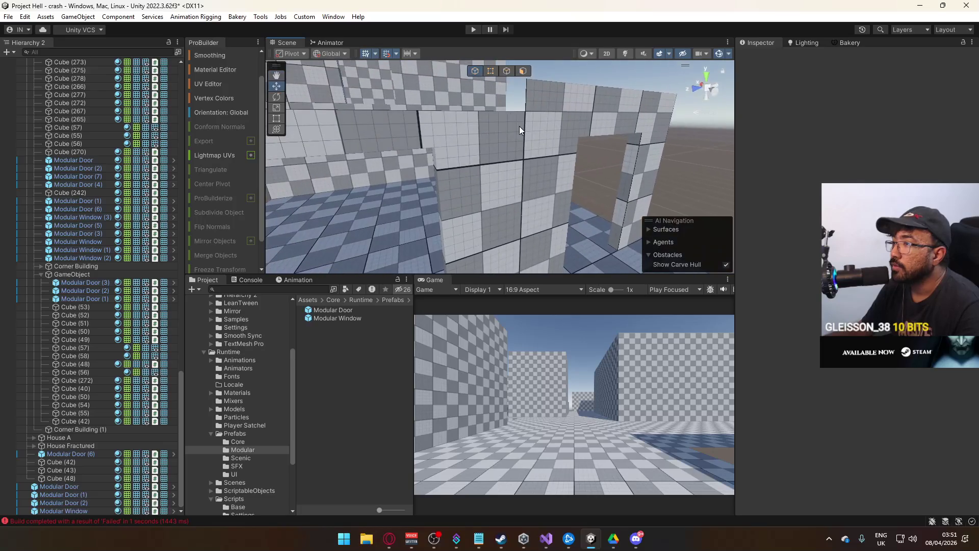
# Select the Modular Door (2) frame on the upper floor and bring the view close to it
pyautogui.click(518, 131)
pyautogui.press('f')
pyautogui.moveTo(495, 87)
pyautogui.mouseDown()
pyautogui.moveTo(575, 134)
pyautogui.moveTo(414, 92)
pyautogui.mouseUp()
pyautogui.click(574, 133)
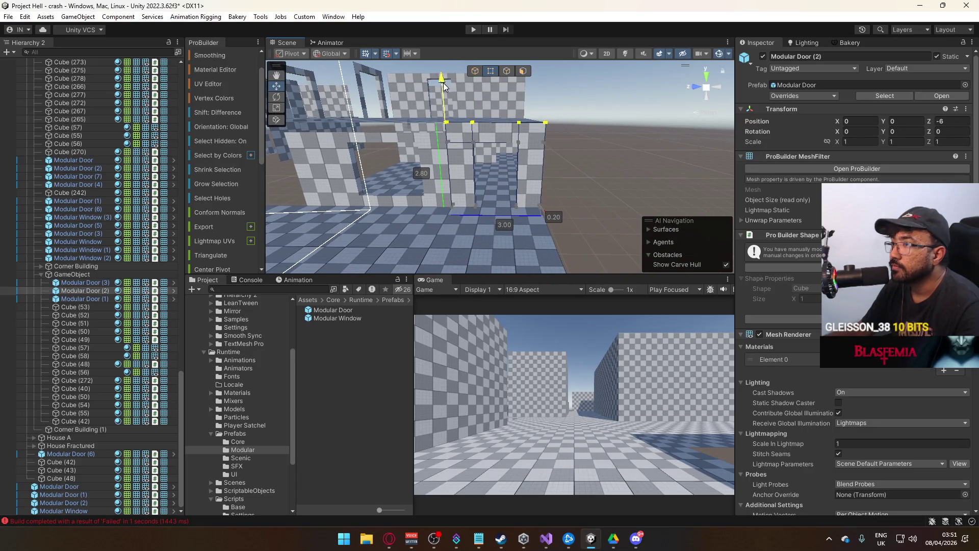
pyautogui.click(452, 91)
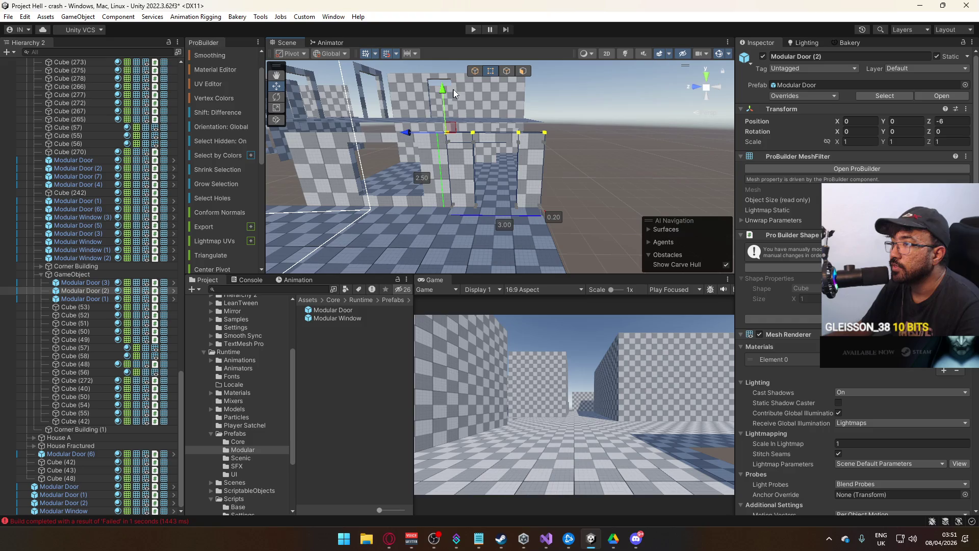
pyautogui.moveTo(452, 90)
pyautogui.mouseDown()
pyautogui.moveTo(615, 147)
pyautogui.moveTo(391, 143)
pyautogui.moveTo(377, 153)
pyautogui.moveTo(529, 135)
pyautogui.moveTo(519, 144)
pyautogui.mouseUp()
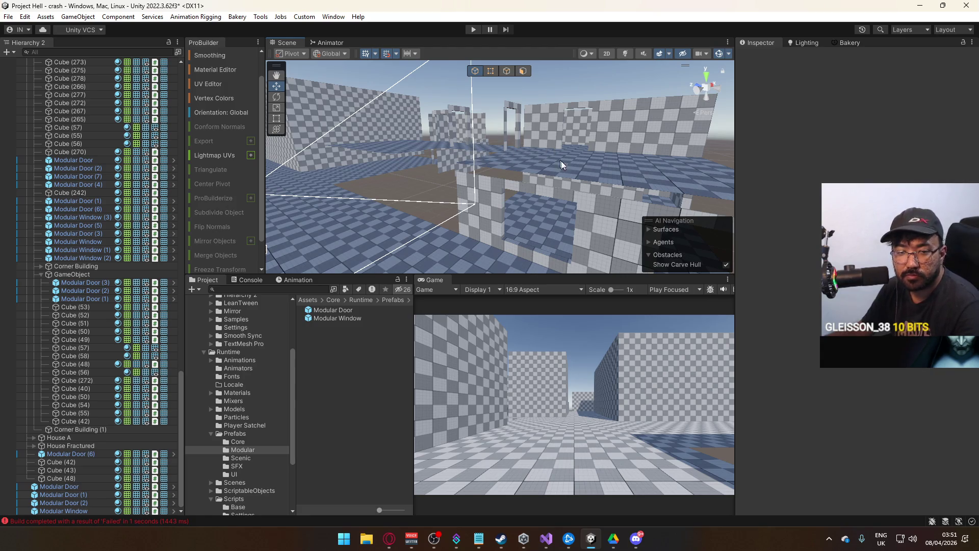
pyautogui.moveTo(569, 169)
pyautogui.mouseDown()
pyautogui.moveTo(453, 173)
pyautogui.moveTo(475, 210)
pyautogui.moveTo(454, 174)
pyautogui.mouseUp()
pyautogui.click(473, 123)
pyautogui.moveTo(473, 123)
pyautogui.mouseDown()
pyautogui.moveTo(436, 103)
pyautogui.moveTo(280, 160)
pyautogui.moveTo(338, 159)
pyautogui.moveTo(500, 92)
pyautogui.mouseUp()
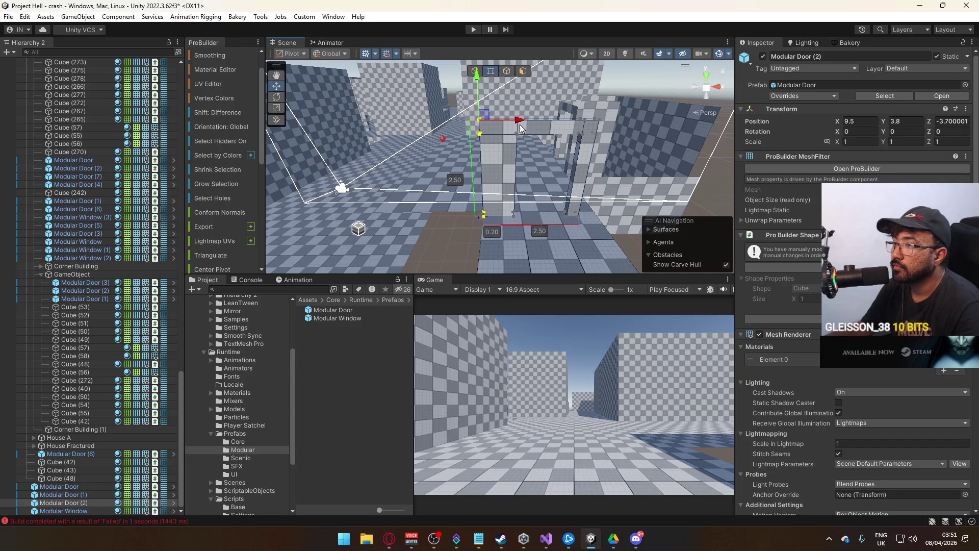
# Duplicate Modular Door (3) to create Modular Door (4)
pyautogui.moveTo(519, 127); pyautogui.dragTo(511, 131)
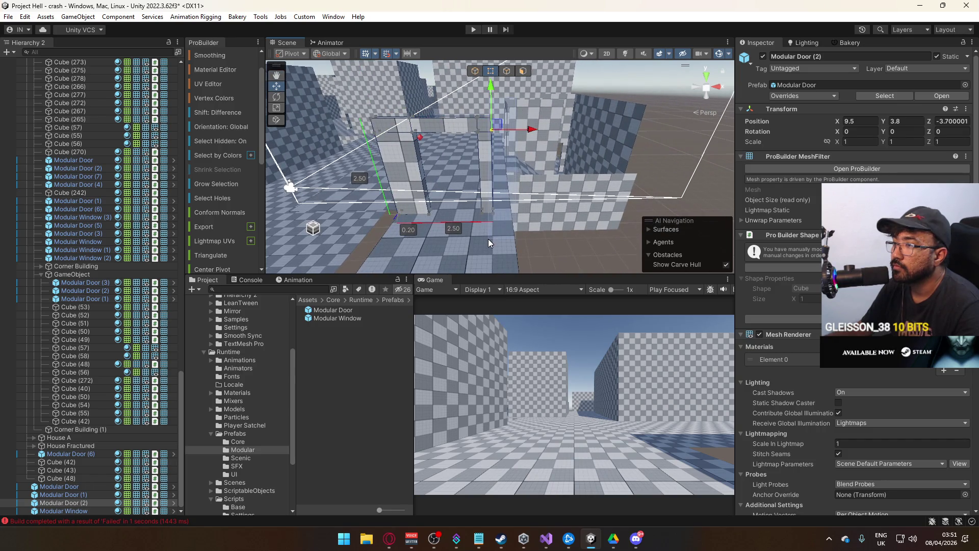
pyautogui.moveTo(551, 124)
pyautogui.mouseDown()
pyautogui.moveTo(334, 147)
pyautogui.moveTo(337, 133)
pyautogui.moveTo(327, 147)
pyautogui.moveTo(336, 148)
pyautogui.mouseUp()
pyautogui.click(339, 138)
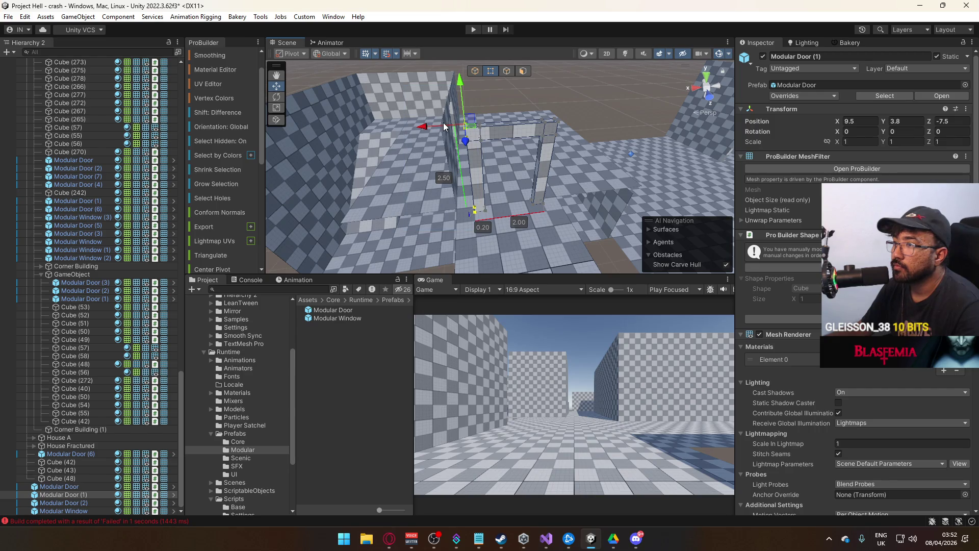
pyautogui.moveTo(403, 133); pyautogui.dragTo(534, 124)
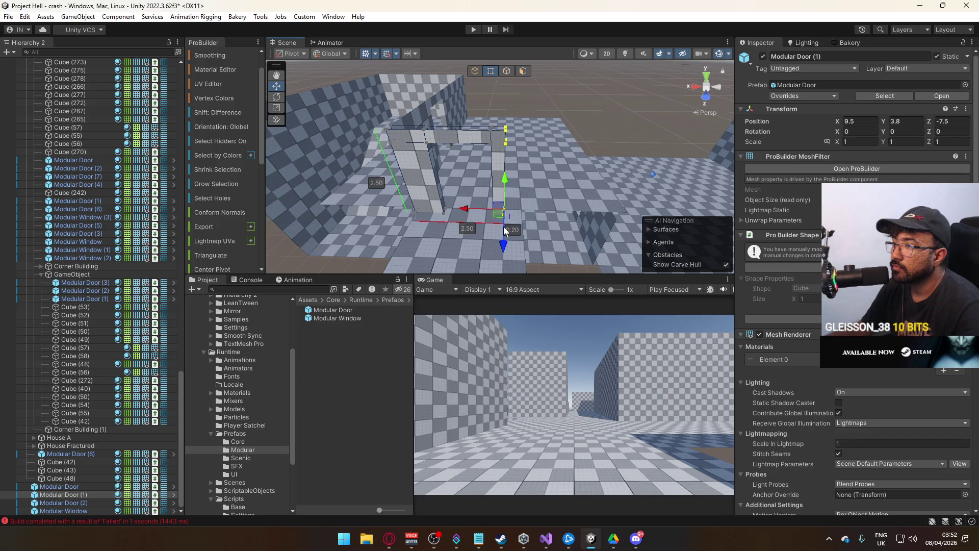
pyautogui.moveTo(477, 158); pyautogui.dragTo(518, 100)
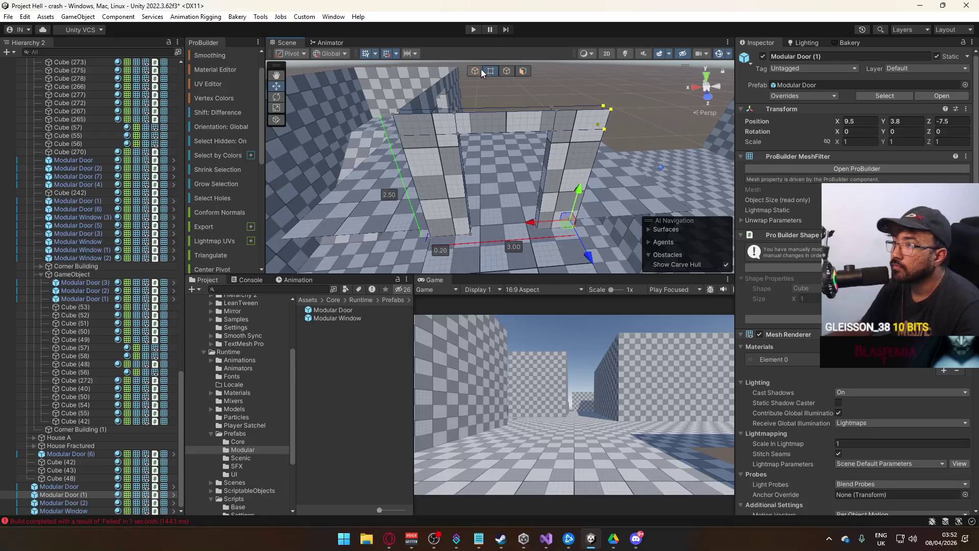
pyautogui.moveTo(590, 91)
pyautogui.mouseDown()
pyautogui.moveTo(550, 112)
pyautogui.moveTo(596, 116)
pyautogui.moveTo(542, 146)
pyautogui.moveTo(529, 110)
pyautogui.moveTo(518, 110)
pyautogui.moveTo(533, 114)
pyautogui.moveTo(505, 115)
pyautogui.moveTo(514, 113)
pyautogui.mouseUp()
pyautogui.click(517, 109)
pyautogui.moveTo(538, 157)
pyautogui.mouseDown()
pyautogui.moveTo(425, 147)
pyautogui.moveTo(553, 172)
pyautogui.moveTo(470, 89)
pyautogui.mouseUp()
pyautogui.hotkey('ctrl', 'd')
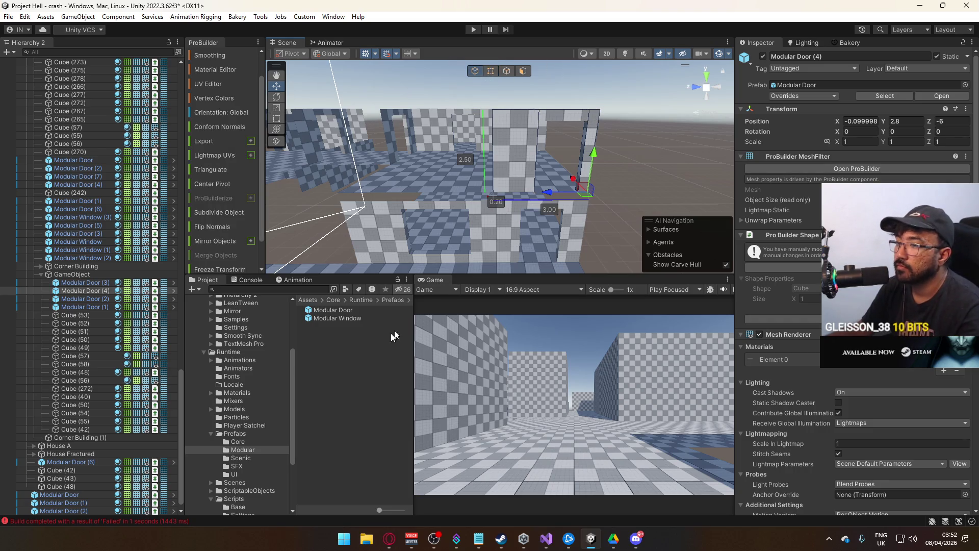
# Place a Modular Window prefab on the upper wall and slide it to Z -10.4
pyautogui.moveTo(358, 317)
pyautogui.mouseDown()
pyautogui.moveTo(445, 153)
pyautogui.moveTo(468, 152)
pyautogui.moveTo(409, 172)
pyautogui.moveTo(468, 186)
pyautogui.moveTo(414, 184)
pyautogui.moveTo(499, 164)
pyautogui.moveTo(535, 108)
pyautogui.mouseUp()
pyautogui.scroll(5, 468, 152)
pyautogui.click(537, 106)
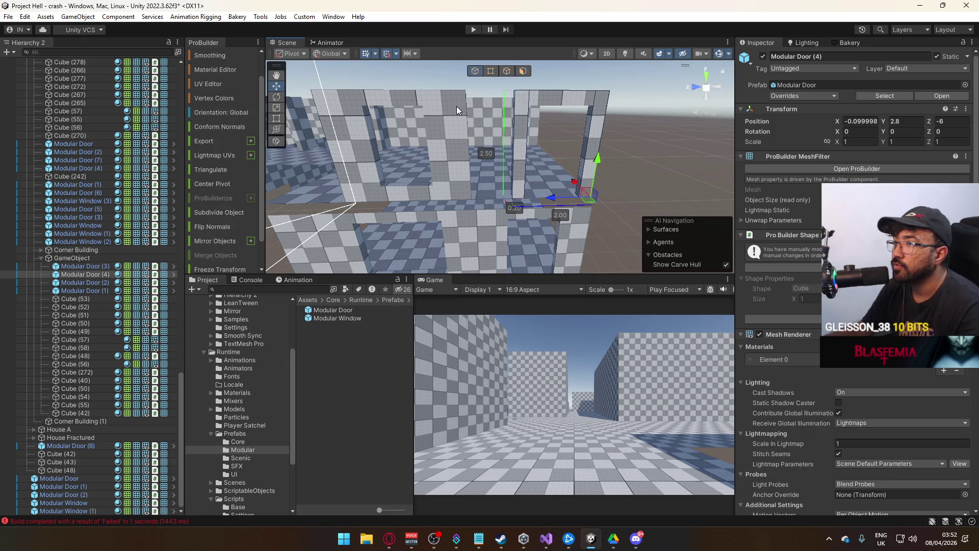
pyautogui.click(456, 108)
pyautogui.moveTo(322, 201); pyautogui.dragTo(357, 196)
# Duplicate the window as Modular Window (2) and slide it to Z -7.4
pyautogui.hotkey('ctrl', 'd')
pyautogui.moveTo(462, 189)
pyautogui.mouseDown()
pyautogui.moveTo(384, 189)
pyautogui.moveTo(446, 212)
pyautogui.moveTo(754, 231)
pyautogui.moveTo(619, 178)
pyautogui.moveTo(528, 164)
pyautogui.mouseUp()
pyautogui.click(501, 155)
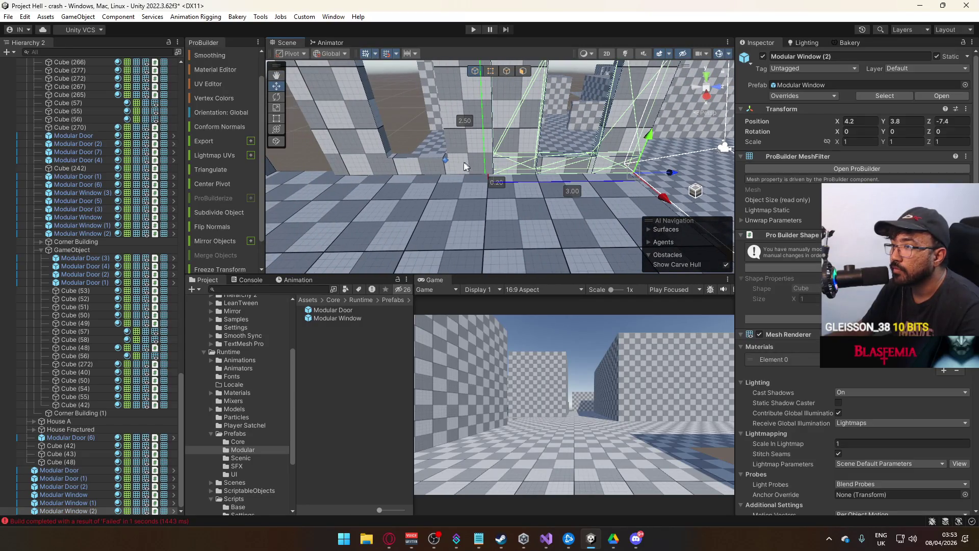
# Duplicate a window as Modular Window (3) and set its Y rotation to 90
pyautogui.click(530, 174)
pyautogui.moveTo(524, 172)
pyautogui.mouseDown()
pyautogui.moveTo(439, 127)
pyautogui.moveTo(498, 108)
pyautogui.mouseUp()
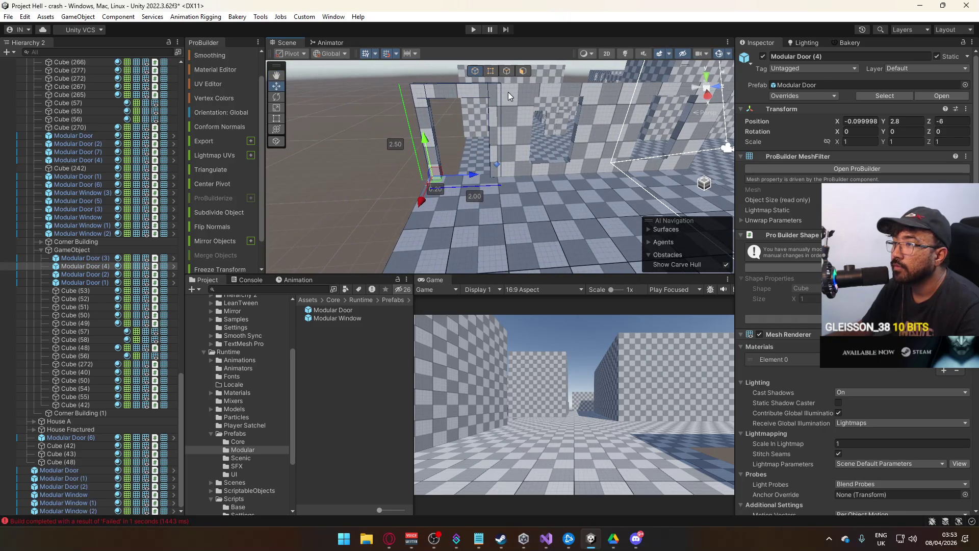
pyautogui.moveTo(470, 177)
pyautogui.mouseDown()
pyautogui.moveTo(480, 166)
pyautogui.moveTo(525, 179)
pyautogui.moveTo(669, 159)
pyautogui.moveTo(602, 168)
pyautogui.moveTo(595, 177)
pyautogui.moveTo(605, 175)
pyautogui.moveTo(612, 209)
pyautogui.moveTo(384, 218)
pyautogui.moveTo(434, 129)
pyautogui.moveTo(226, 133)
pyautogui.moveTo(203, 124)
pyautogui.moveTo(411, 100)
pyautogui.moveTo(477, 109)
pyautogui.mouseUp()
pyautogui.click(457, 188)
pyautogui.click(596, 177)
pyautogui.hotkey('ctrl', 'd')
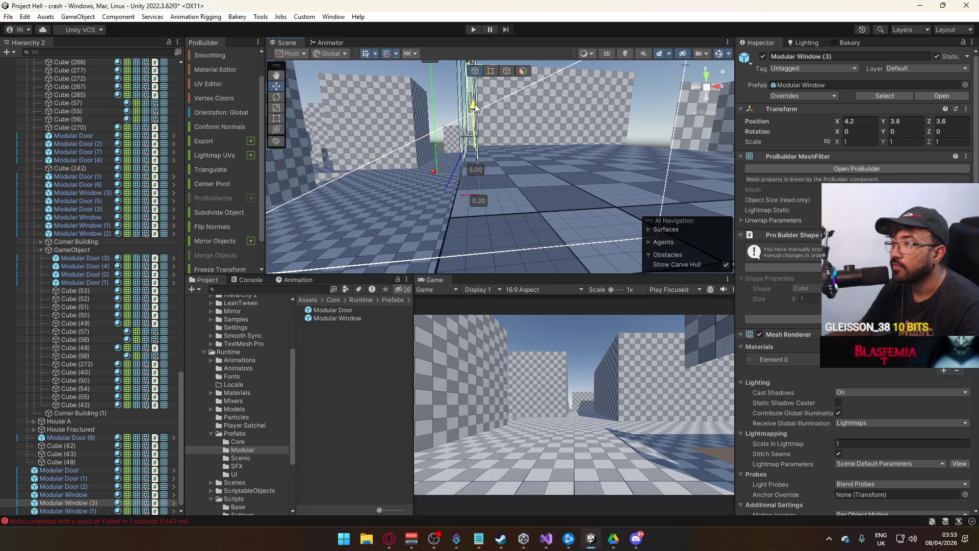
pyautogui.moveTo(503, 126)
pyautogui.mouseDown()
pyautogui.moveTo(539, 150)
pyautogui.moveTo(491, 72)
pyautogui.mouseUp()
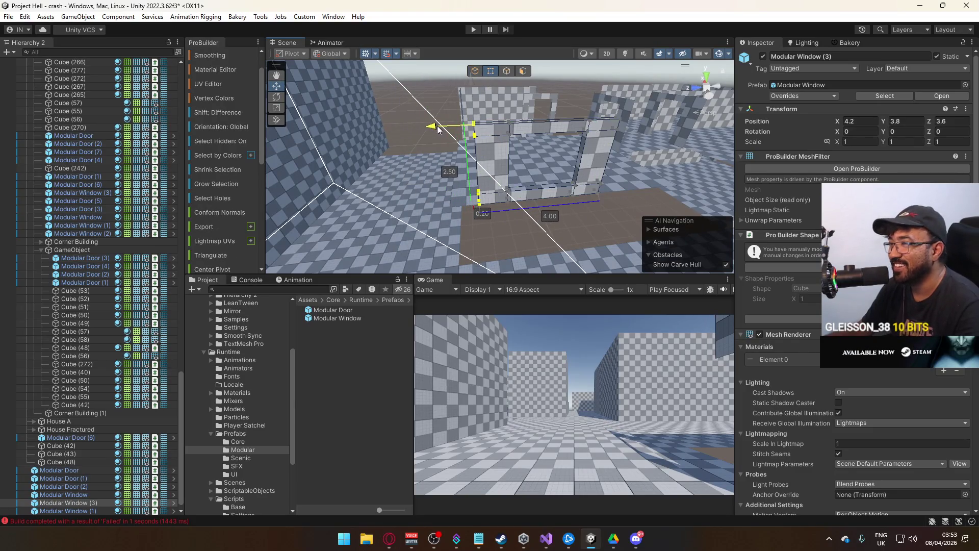
pyautogui.moveTo(482, 94)
pyautogui.mouseDown()
pyautogui.moveTo(542, 177)
pyautogui.moveTo(846, 161)
pyautogui.mouseUp()
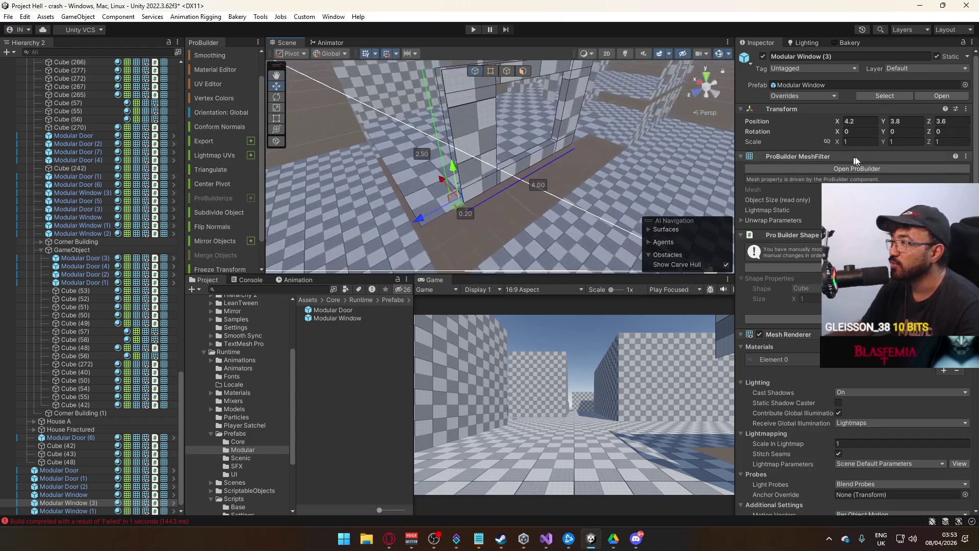
pyautogui.write('90')
pyautogui.moveTo(459, 142)
pyautogui.mouseDown()
pyautogui.moveTo(563, 185)
pyautogui.moveTo(574, 238)
pyautogui.mouseUp()
# Slide the rotated window to about X 8.9, then duplicate it into Modular Windows (4) and (5)
pyautogui.moveTo(524, 197)
pyautogui.mouseDown()
pyautogui.moveTo(397, 183)
pyautogui.moveTo(445, 177)
pyautogui.moveTo(306, 163)
pyautogui.moveTo(131, 109)
pyautogui.moveTo(328, 154)
pyautogui.moveTo(188, 136)
pyautogui.moveTo(372, 162)
pyautogui.moveTo(566, 140)
pyautogui.mouseUp()
pyautogui.hotkey('ctrl', 'd')
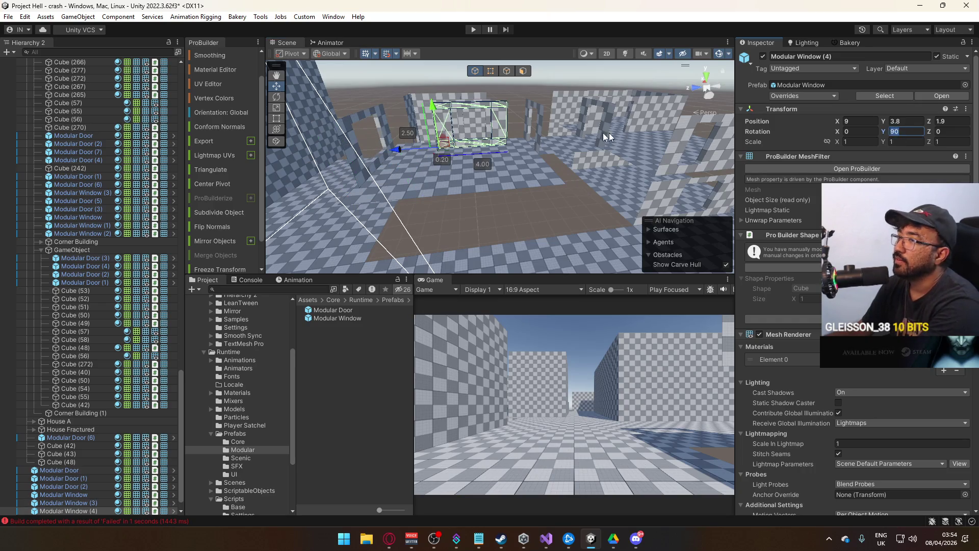
pyautogui.moveTo(497, 137)
pyautogui.mouseDown()
pyautogui.moveTo(479, 128)
pyautogui.moveTo(510, 143)
pyautogui.moveTo(493, 135)
pyautogui.moveTo(436, 163)
pyautogui.moveTo(385, 170)
pyautogui.moveTo(475, 177)
pyautogui.moveTo(372, 189)
pyautogui.mouseUp()
pyautogui.hotkey('ctrl', 'd')
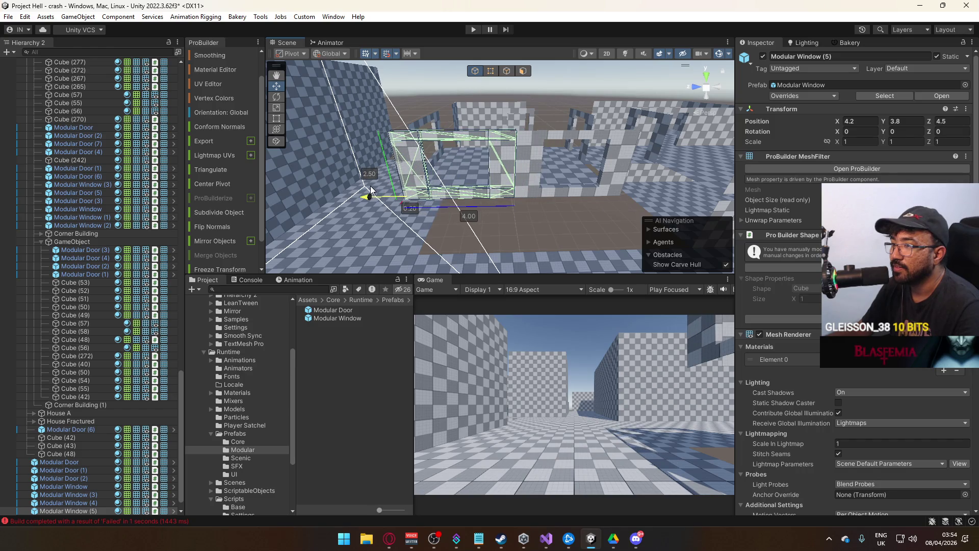
pyautogui.moveTo(537, 191)
pyautogui.mouseDown()
pyautogui.moveTo(535, 147)
pyautogui.moveTo(493, 184)
pyautogui.moveTo(504, 144)
pyautogui.mouseUp()
pyautogui.click(505, 144)
# Slide wall piece Cube (258) to the left along X
pyautogui.moveTo(619, 140); pyautogui.dragTo(634, 137)
pyautogui.press('f')
pyautogui.moveTo(603, 174)
pyautogui.mouseDown()
pyautogui.moveTo(561, 183)
pyautogui.moveTo(577, 158)
pyautogui.mouseUp()
pyautogui.click(561, 161)
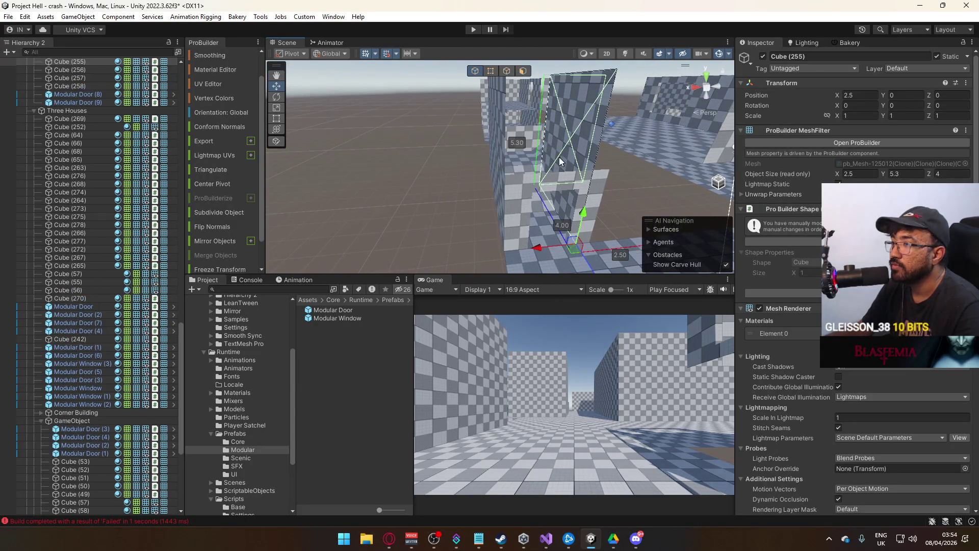
pyautogui.moveTo(517, 143); pyautogui.dragTo(528, 136)
pyautogui.click(522, 174)
pyautogui.moveTo(528, 191); pyautogui.dragTo(446, 211)
pyautogui.moveTo(470, 247)
pyautogui.mouseDown()
pyautogui.moveTo(437, 247)
pyautogui.moveTo(454, 243)
pyautogui.moveTo(519, 91)
pyautogui.mouseUp()
# Delete one face of the wall in ProBuilder face mode
pyautogui.click(524, 73)
pyautogui.press('f')
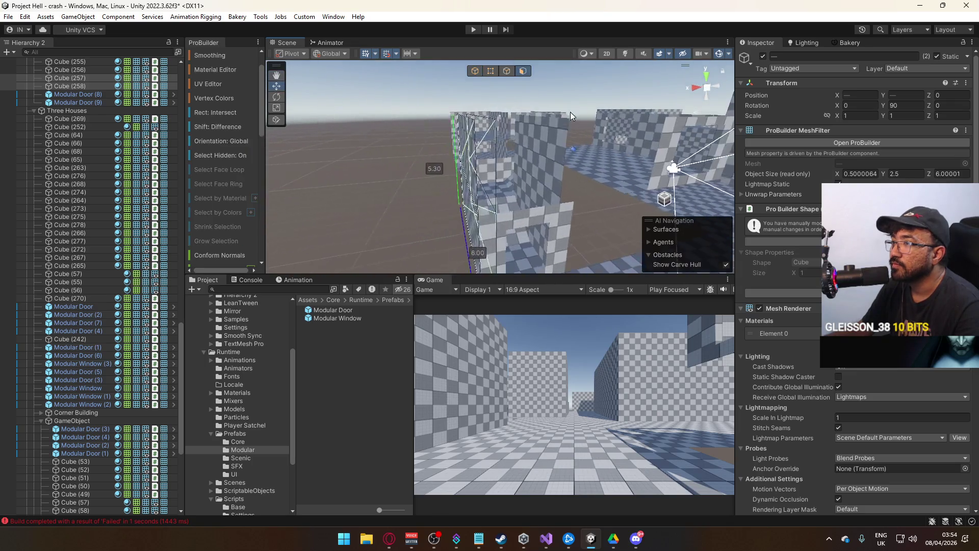
pyautogui.click(476, 193)
pyautogui.press('Delete')
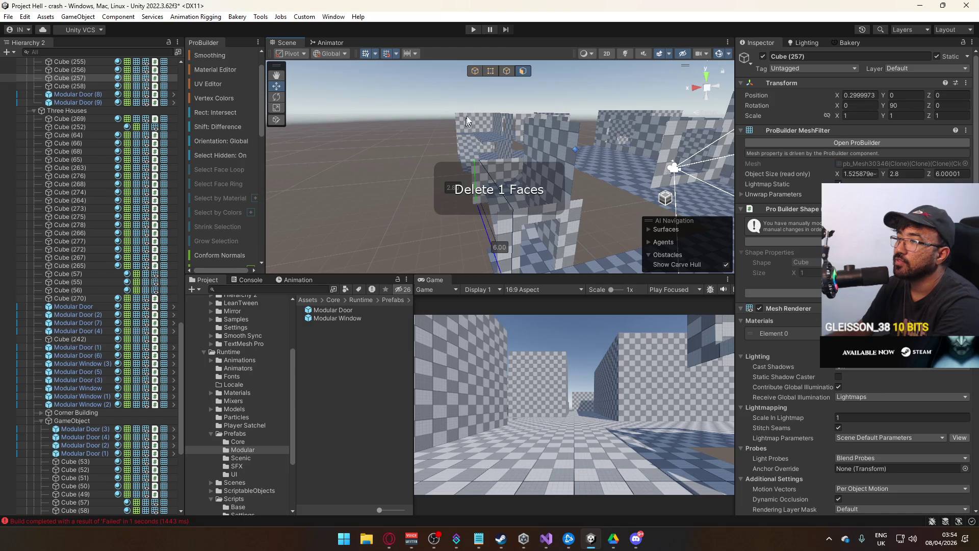
pyautogui.click(474, 72)
# Reset the pivot points of the wall pieces, including Cube (258), with Ctrl+J
pyautogui.keyDown('alt'); pyautogui.moveTo(471, 76); pyautogui.dragTo(500, 153); pyautogui.keyUp('alt')
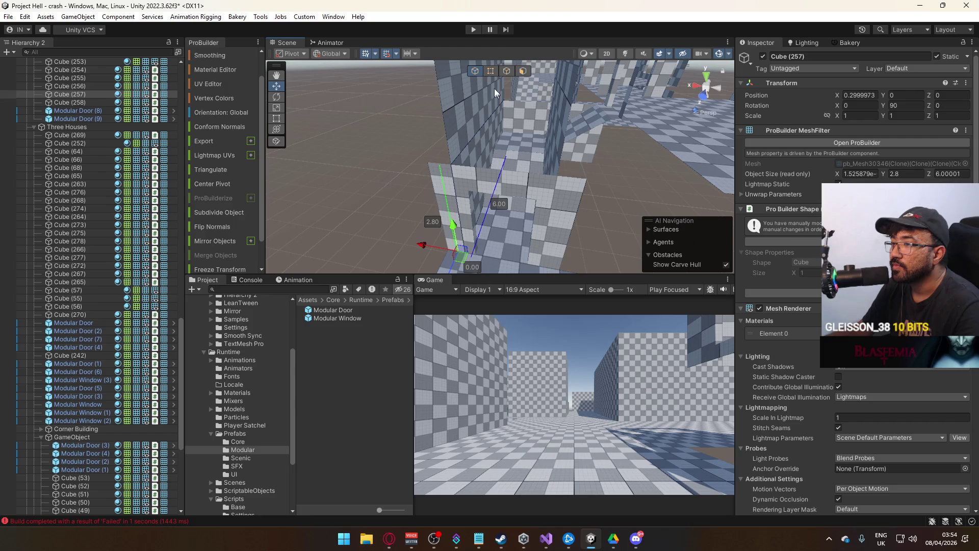
pyautogui.click(490, 71)
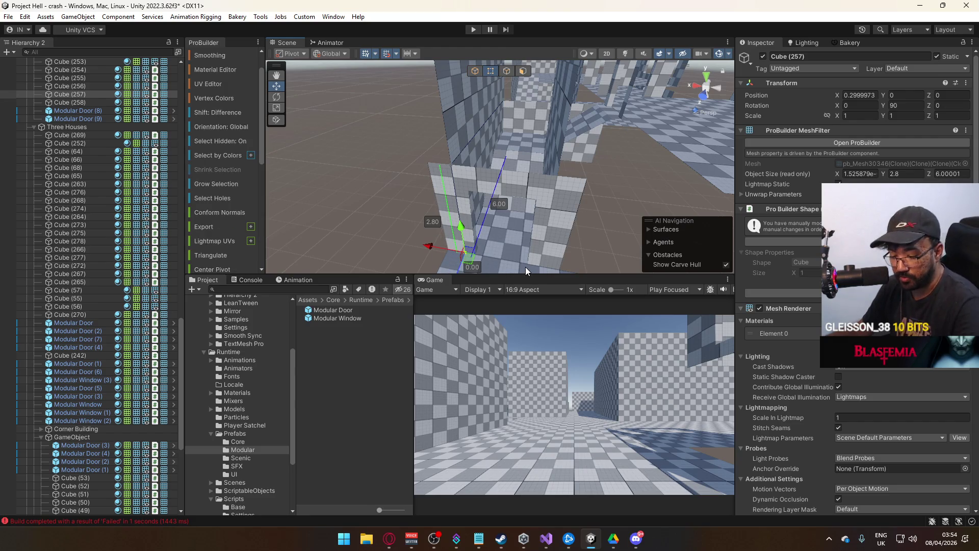
pyautogui.hotkey('ctrl', 'j')
pyautogui.click(478, 71)
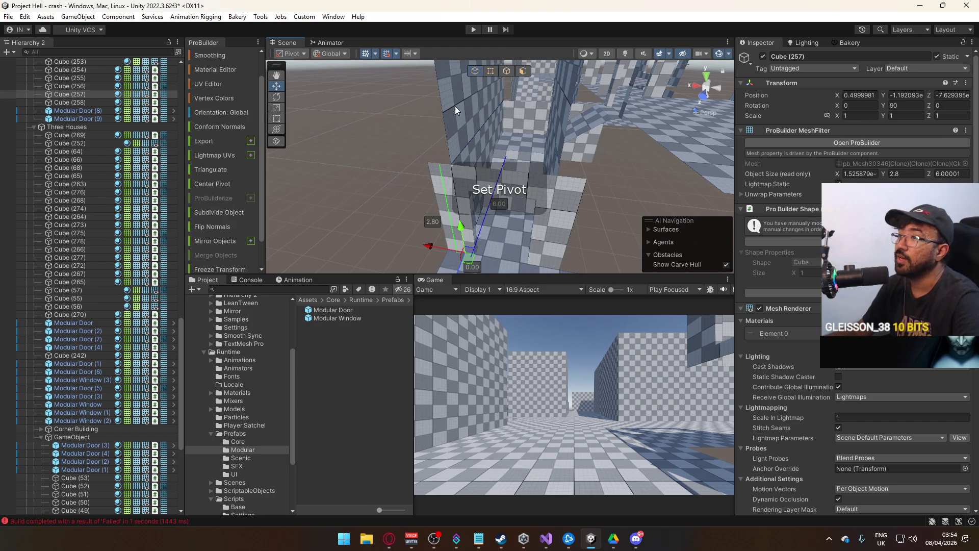
pyautogui.click(454, 104)
pyautogui.hotkey('ctrl', 'j')
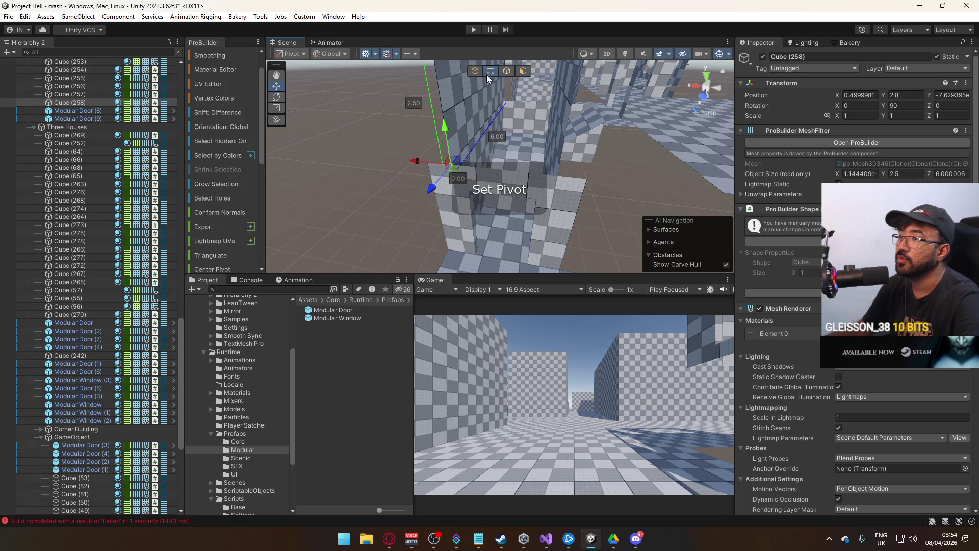
pyautogui.click(367, 158)
pyautogui.moveTo(367, 158)
pyautogui.mouseDown()
pyautogui.moveTo(751, 139)
pyautogui.moveTo(535, 188)
pyautogui.moveTo(398, 169)
pyautogui.moveTo(472, 121)
pyautogui.moveTo(501, 75)
pyautogui.moveTo(500, 51)
pyautogui.mouseUp()
# Delete a face of wall piece Cube (256)
pyautogui.click(526, 197)
pyautogui.click(506, 75)
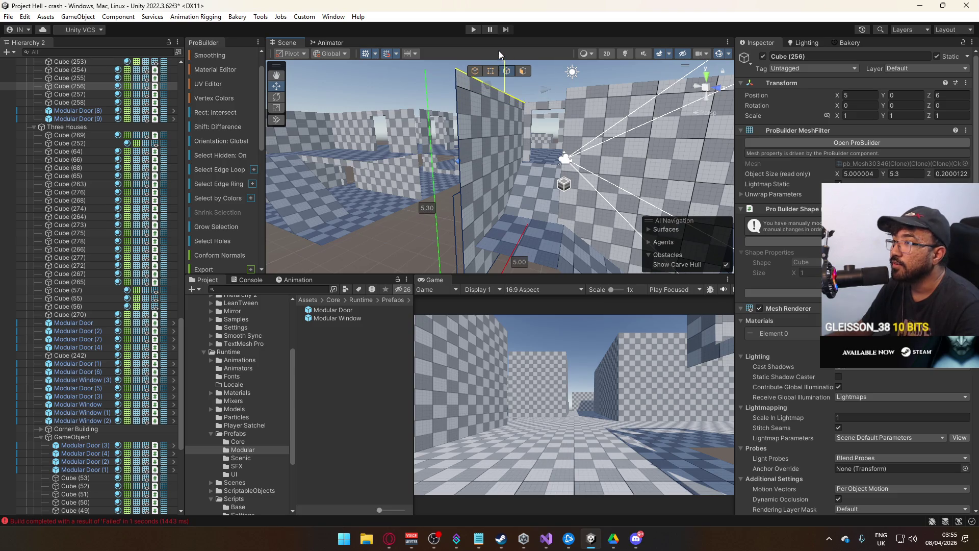
pyautogui.click(523, 71)
pyautogui.press('f')
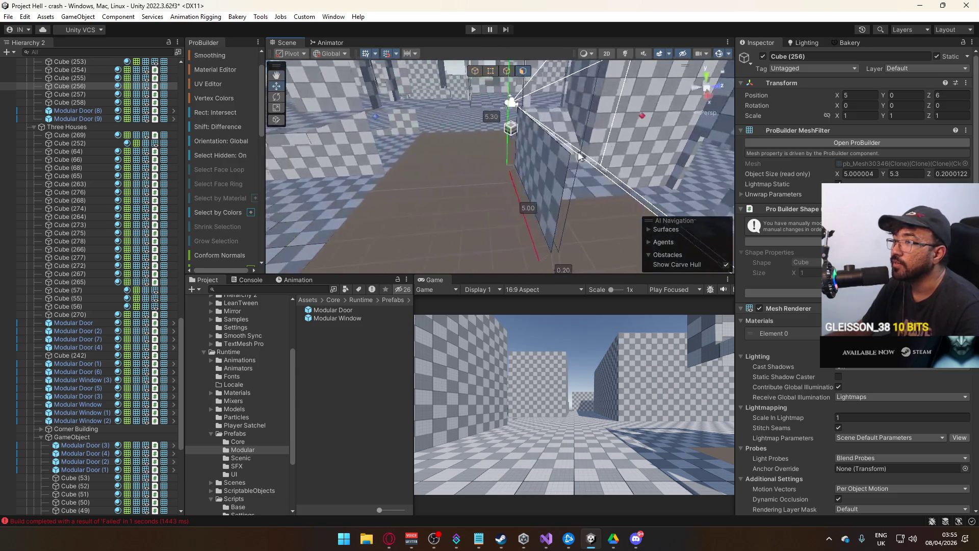
pyautogui.press('BackSpace')
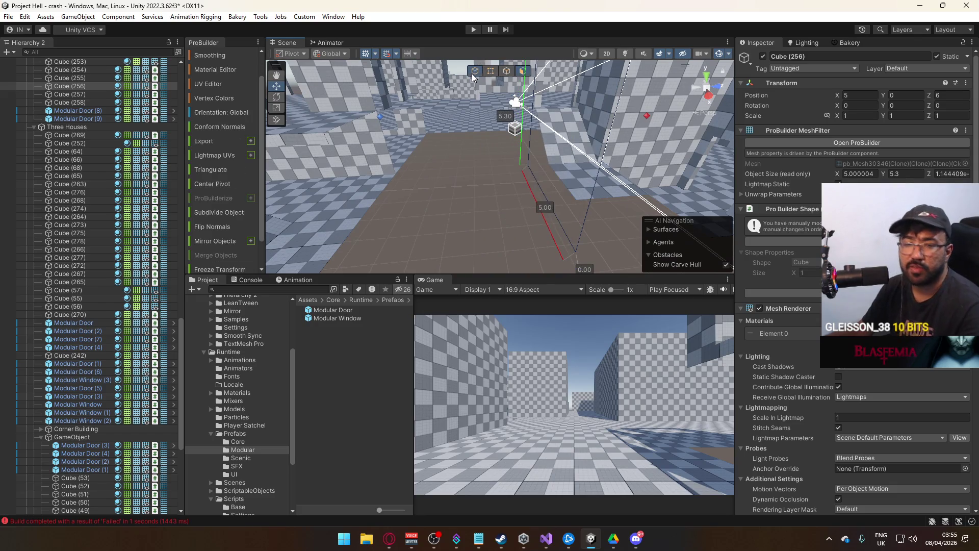
pyautogui.press('Escape')
pyautogui.moveTo(480, 198)
pyautogui.mouseDown()
pyautogui.moveTo(420, 184)
pyautogui.moveTo(459, 173)
pyautogui.moveTo(448, 153)
pyautogui.moveTo(669, 217)
pyautogui.moveTo(585, 118)
pyautogui.moveTo(788, 175)
pyautogui.moveTo(696, 151)
pyautogui.mouseUp()
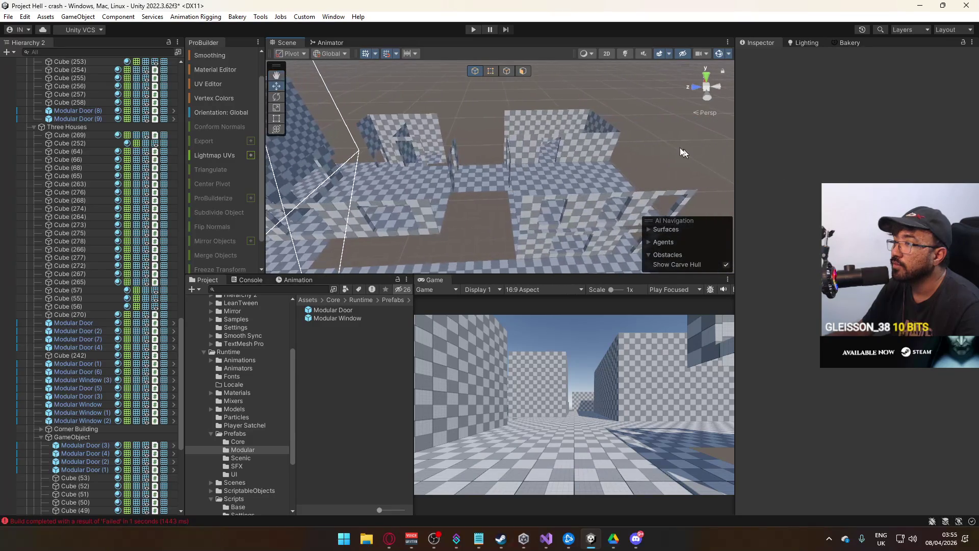
pyautogui.click(602, 147)
# Move a wall to X 4.9 and shorten it from 6.00 to 3.60
pyautogui.moveTo(602, 147)
pyautogui.mouseDown()
pyautogui.moveTo(589, 119)
pyautogui.moveTo(551, 159)
pyautogui.moveTo(554, 178)
pyautogui.moveTo(559, 115)
pyautogui.moveTo(449, 128)
pyautogui.mouseUp()
pyautogui.click(446, 127)
pyautogui.moveTo(509, 125)
pyautogui.mouseDown()
pyautogui.moveTo(445, 141)
pyautogui.moveTo(530, 170)
pyautogui.moveTo(425, 156)
pyautogui.moveTo(517, 100)
pyautogui.mouseUp()
pyautogui.click(490, 71)
pyautogui.moveTo(650, 170)
pyautogui.mouseDown()
pyautogui.moveTo(561, 102)
pyautogui.moveTo(485, 134)
pyautogui.moveTo(526, 97)
pyautogui.mouseUp()
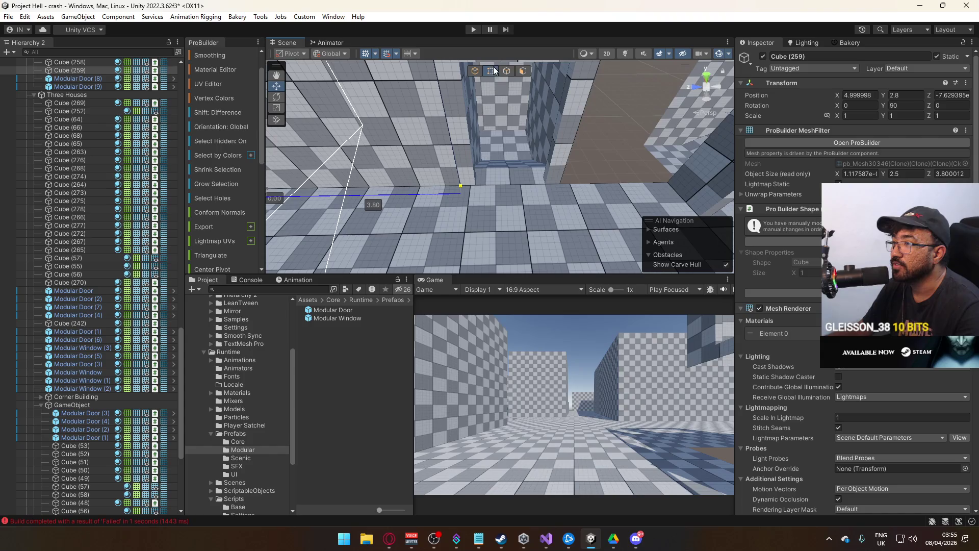
# Nudge wall Cube (253) along Z to 2
pyautogui.click(515, 167)
pyautogui.moveTo(515, 168); pyautogui.dragTo(519, 166)
pyautogui.moveTo(499, 82)
pyautogui.mouseDown()
pyautogui.moveTo(514, 128)
pyautogui.moveTo(485, 157)
pyautogui.mouseUp()
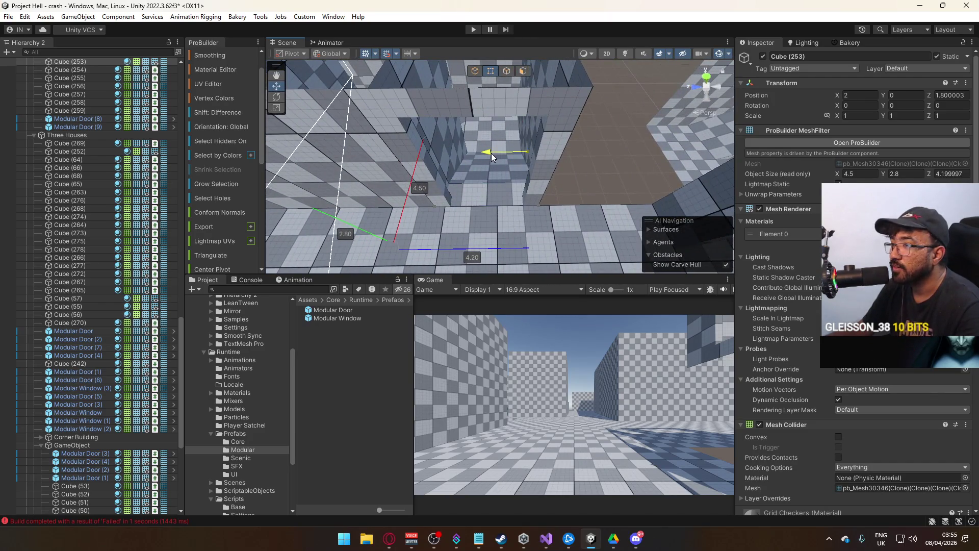
pyautogui.press('g')
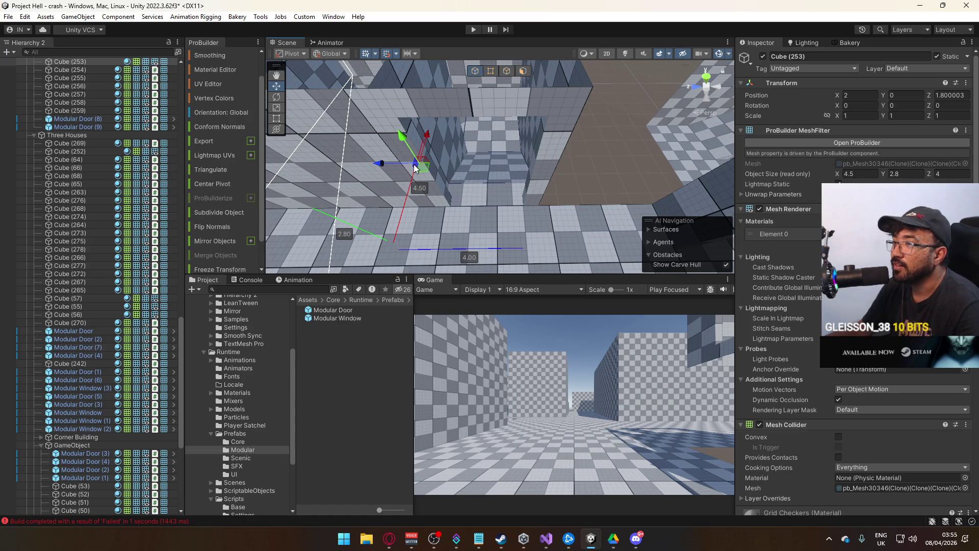
pyautogui.moveTo(381, 162); pyautogui.dragTo(387, 164)
# Move Modular Door (9) along Z to 4
pyautogui.click(500, 158)
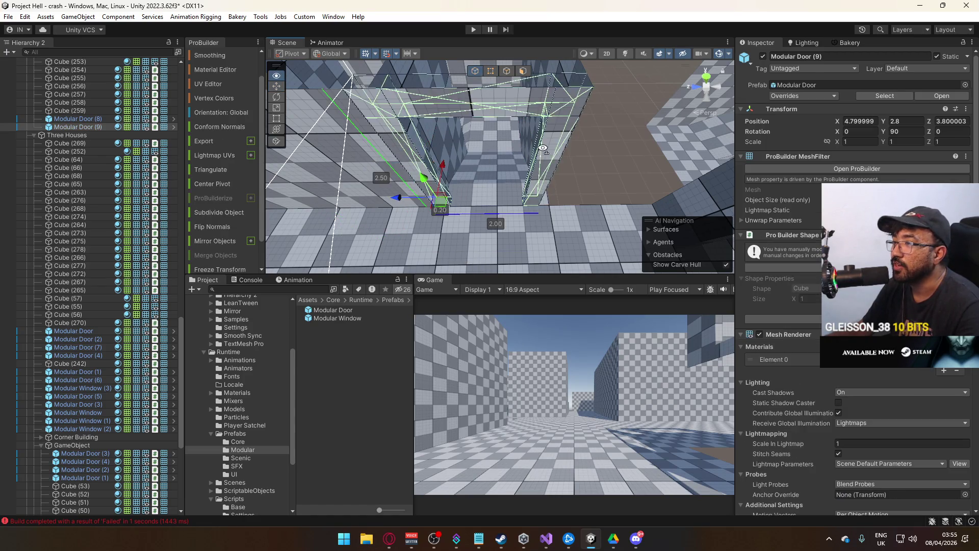
pyautogui.press('f')
pyautogui.moveTo(418, 183); pyautogui.dragTo(425, 179)
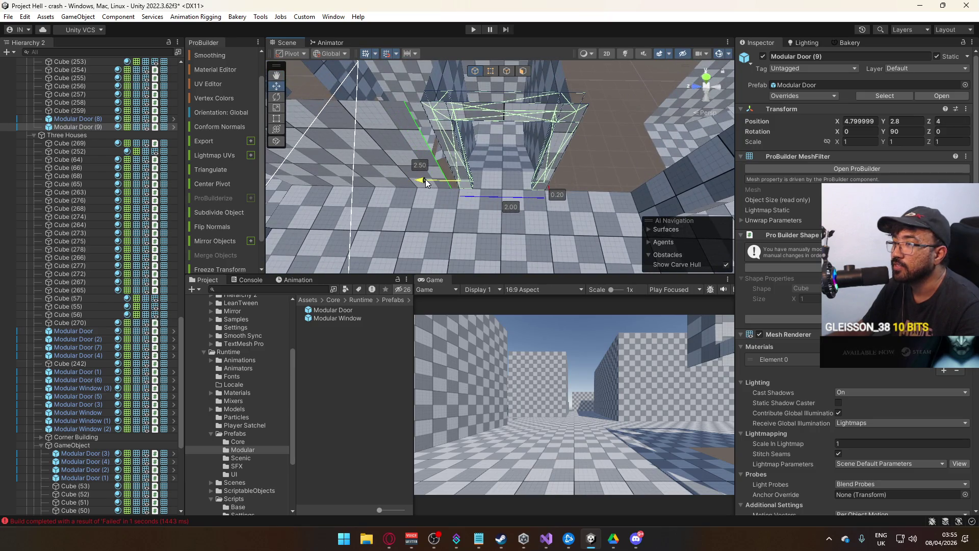
pyautogui.click(449, 88)
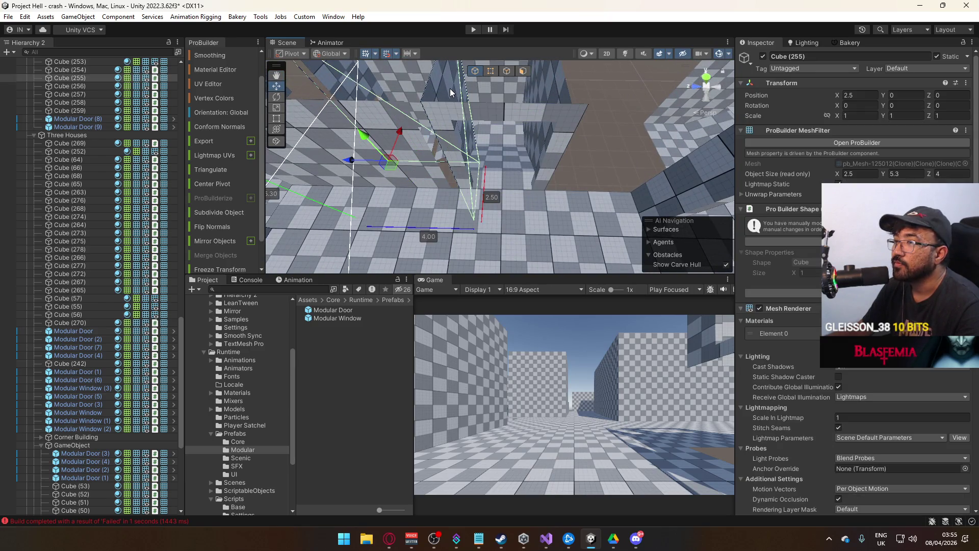
pyautogui.press('f')
pyautogui.moveTo(529, 136)
pyautogui.mouseDown()
pyautogui.moveTo(491, 223)
pyautogui.moveTo(658, 243)
pyautogui.mouseUp()
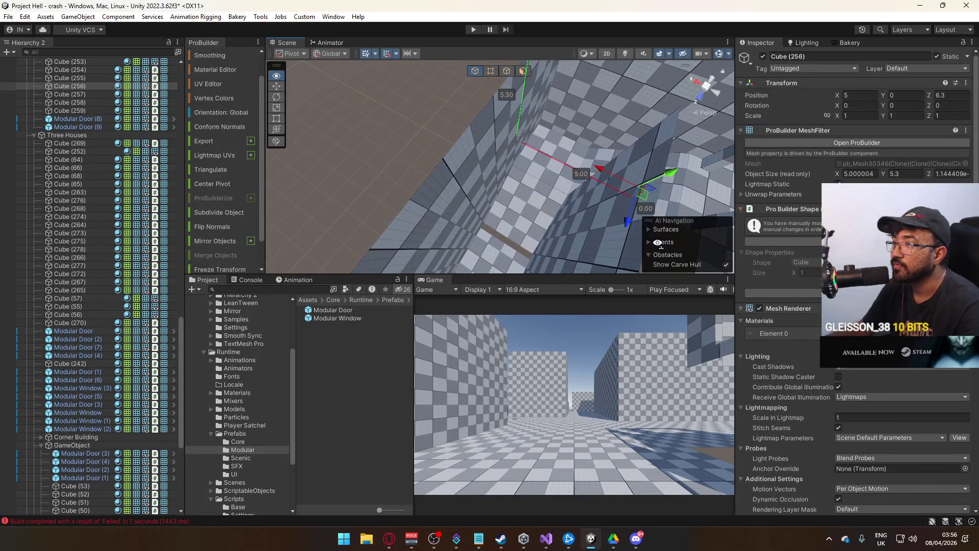
# Shift wall Cube (258) along X to about 0.2
pyautogui.click(506, 198)
pyautogui.press('f')
pyautogui.moveTo(505, 198); pyautogui.dragTo(561, 197)
pyautogui.moveTo(465, 199)
pyautogui.mouseDown()
pyautogui.moveTo(443, 199)
pyautogui.moveTo(452, 203)
pyautogui.mouseUp()
# Lengthen wall Cube (253) from 4.5 to 5
pyautogui.click(533, 156)
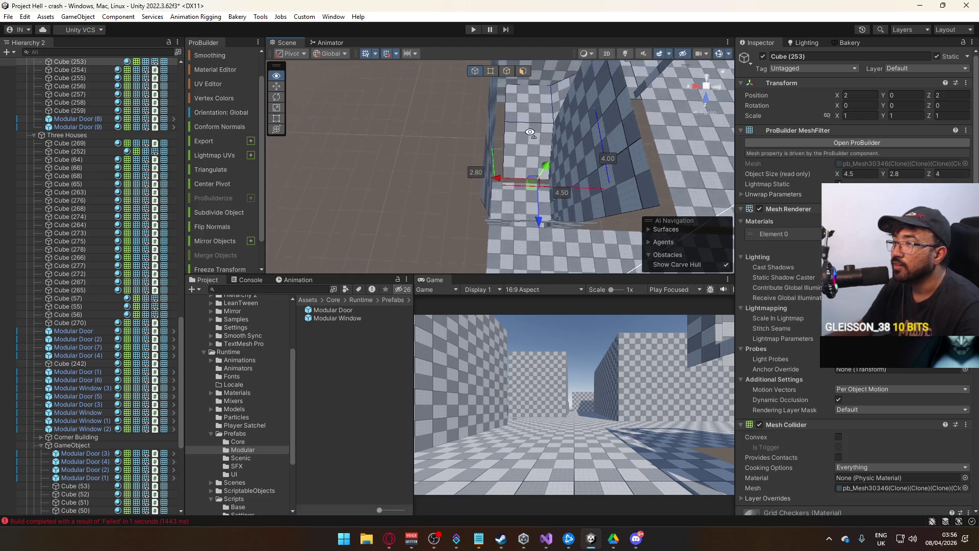
pyautogui.press('f')
pyautogui.moveTo(492, 142); pyautogui.dragTo(498, 119)
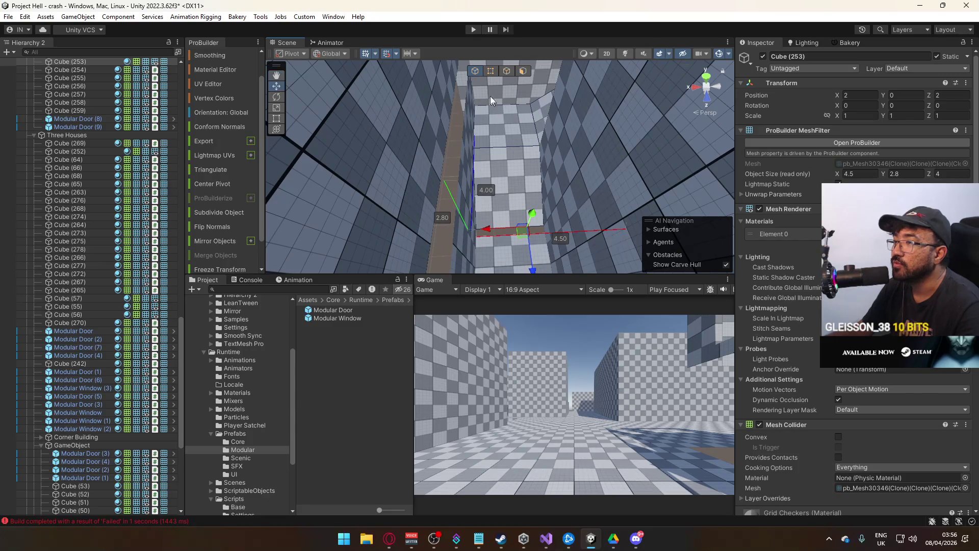
pyautogui.click(493, 71)
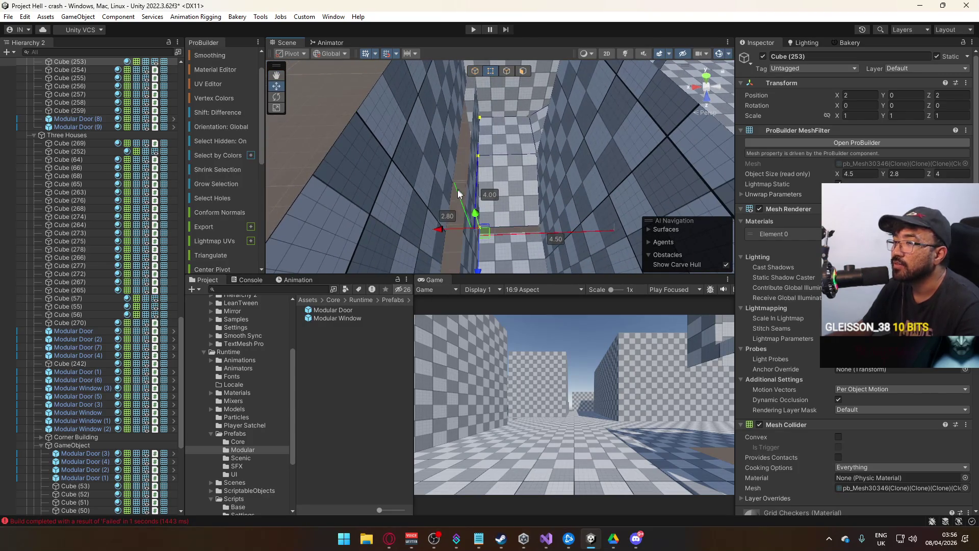
pyautogui.moveTo(440, 229); pyautogui.dragTo(423, 230)
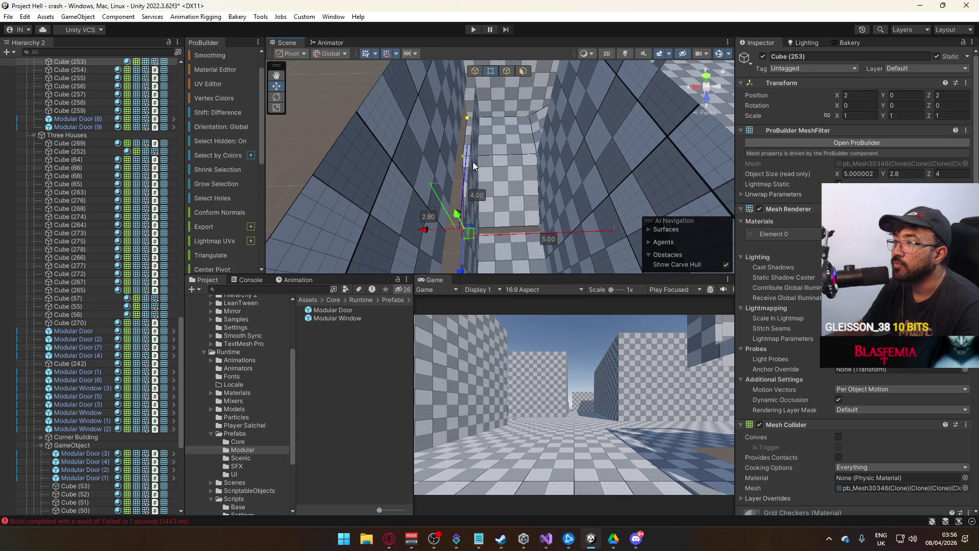
pyautogui.click(475, 71)
pyautogui.click(476, 127)
pyautogui.moveTo(476, 128)
pyautogui.mouseDown()
pyautogui.moveTo(430, 203)
pyautogui.moveTo(492, 206)
pyautogui.moveTo(475, 167)
pyautogui.mouseUp()
# Stretch the flat Cube (254) piece's face so its depth is 2
pyautogui.click(491, 203)
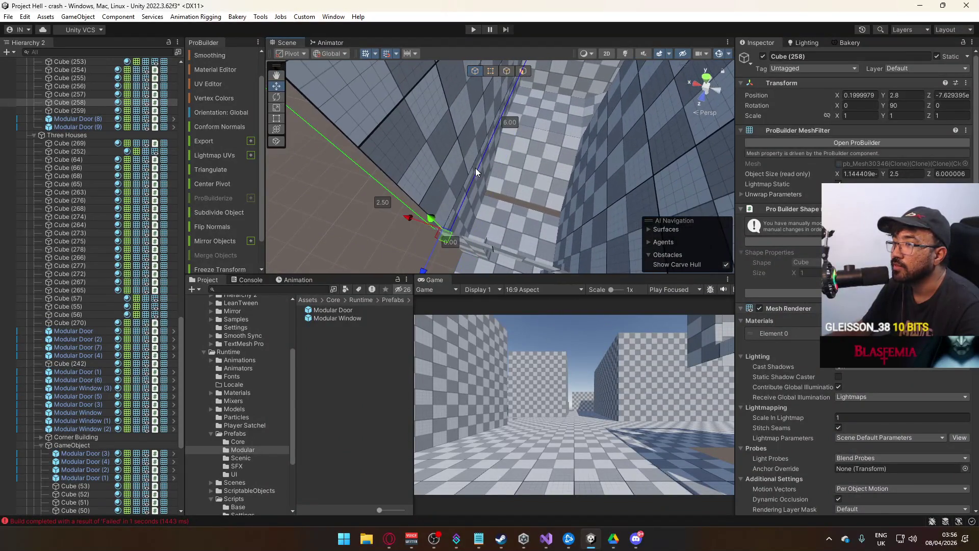
pyautogui.moveTo(409, 218); pyautogui.dragTo(394, 216)
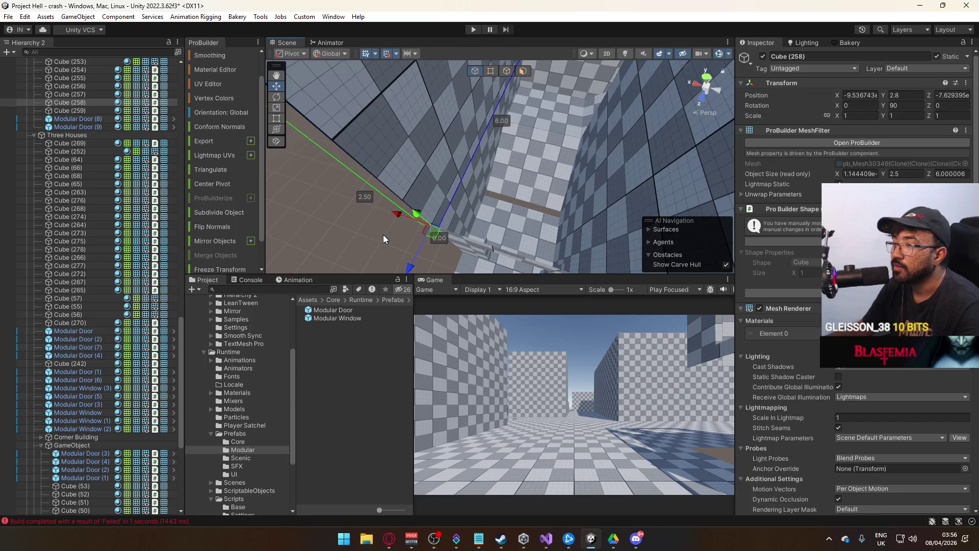
pyautogui.click(384, 231)
pyautogui.press('f')
pyautogui.moveTo(519, 195)
pyautogui.mouseDown()
pyautogui.moveTo(495, 204)
pyautogui.moveTo(535, 164)
pyautogui.mouseUp()
pyautogui.click(535, 163)
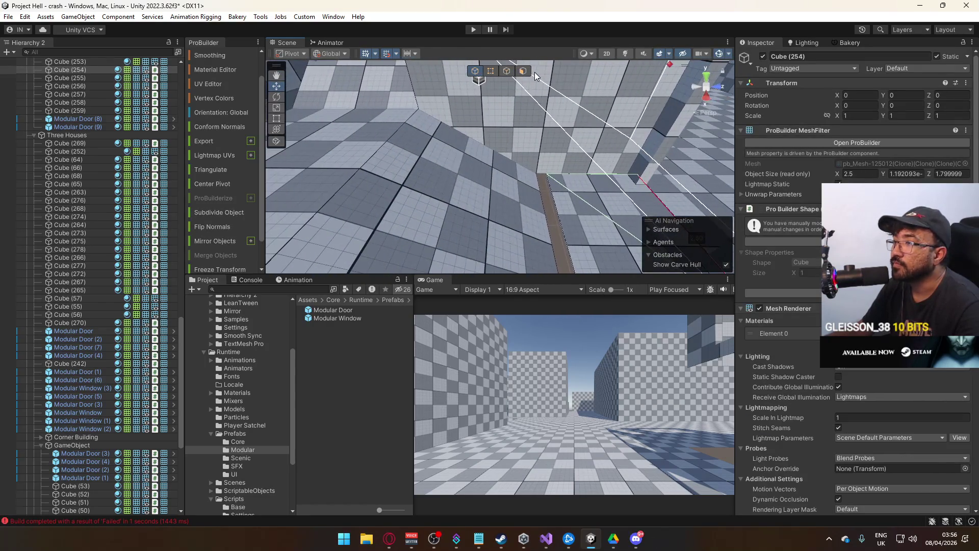
pyautogui.click(506, 72)
pyautogui.moveTo(590, 234)
pyautogui.mouseDown()
pyautogui.moveTo(448, 225)
pyautogui.moveTo(524, 90)
pyautogui.mouseUp()
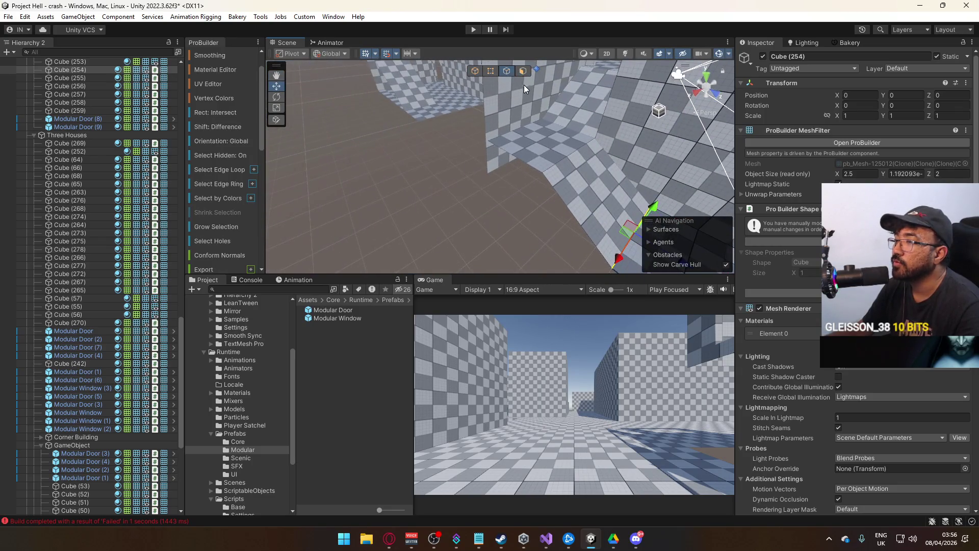
pyautogui.click(475, 72)
pyautogui.moveTo(474, 194)
pyautogui.mouseDown()
pyautogui.moveTo(407, 193)
pyautogui.moveTo(464, 157)
pyautogui.moveTo(561, 199)
pyautogui.moveTo(693, 224)
pyautogui.moveTo(606, 182)
pyautogui.moveTo(612, 195)
pyautogui.moveTo(673, 131)
pyautogui.moveTo(571, 96)
pyautogui.moveTo(254, 113)
pyautogui.moveTo(259, 146)
pyautogui.moveTo(307, 131)
pyautogui.mouseUp()
pyautogui.click(538, 184)
pyautogui.click(571, 97)
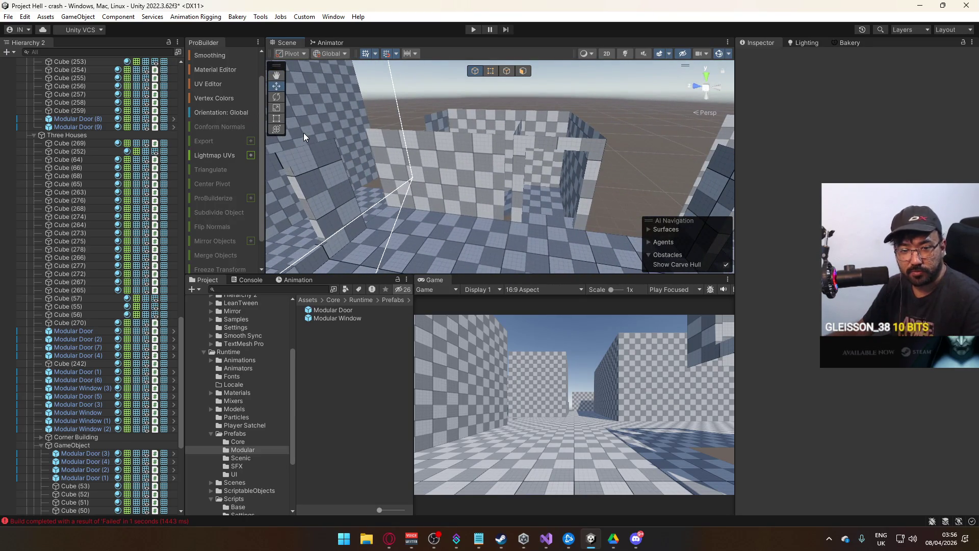
# Duplicate wall Cube (259) as Cube (260), move it, and shorten it to about 2
pyautogui.click(448, 181)
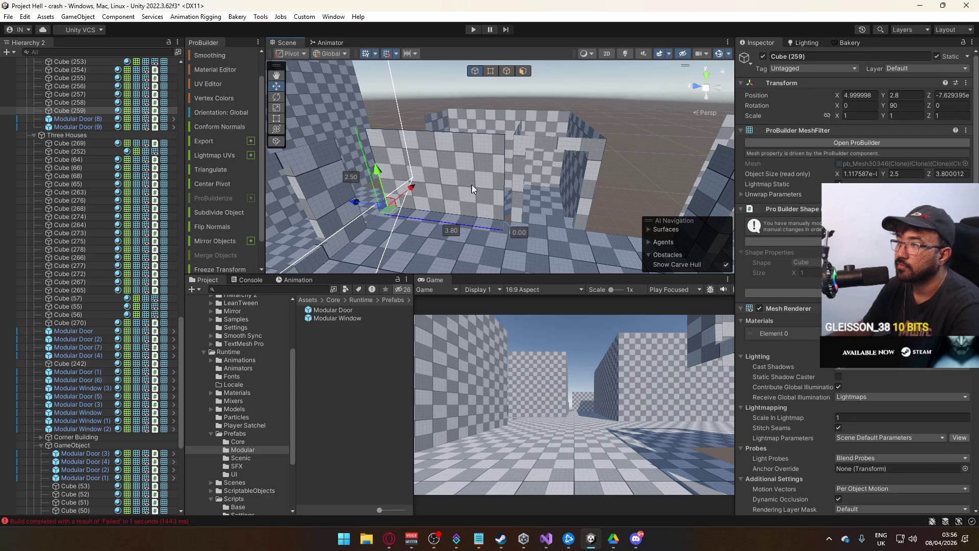
pyautogui.click(491, 71)
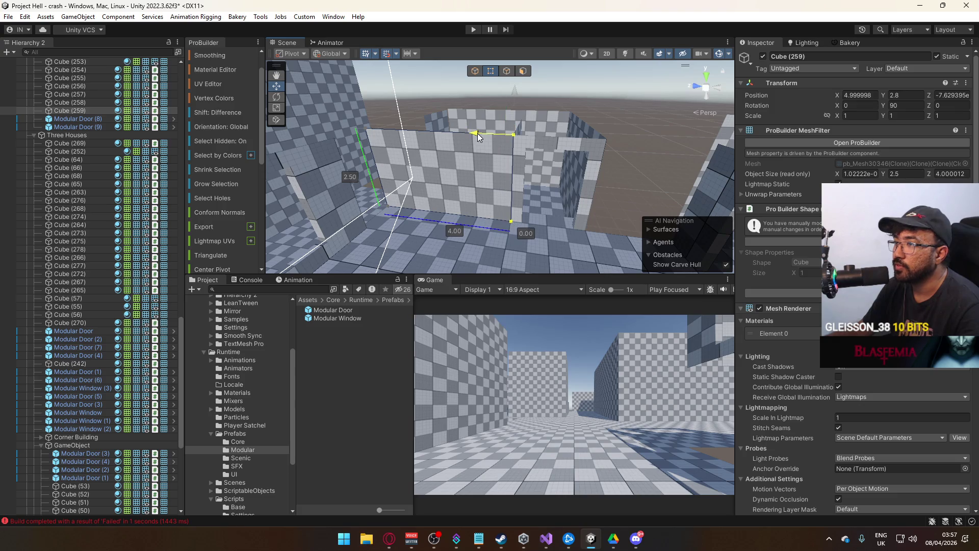
pyautogui.moveTo(452, 103)
pyautogui.mouseDown()
pyautogui.moveTo(483, 133)
pyautogui.moveTo(327, 163)
pyautogui.moveTo(396, 162)
pyautogui.mouseUp()
pyautogui.hotkey('ctrl', 'd')
pyautogui.click(348, 168)
pyautogui.moveTo(311, 165)
pyautogui.mouseDown()
pyautogui.moveTo(505, 175)
pyautogui.moveTo(536, 102)
pyautogui.mouseUp()
pyautogui.click(491, 71)
pyautogui.click(573, 135)
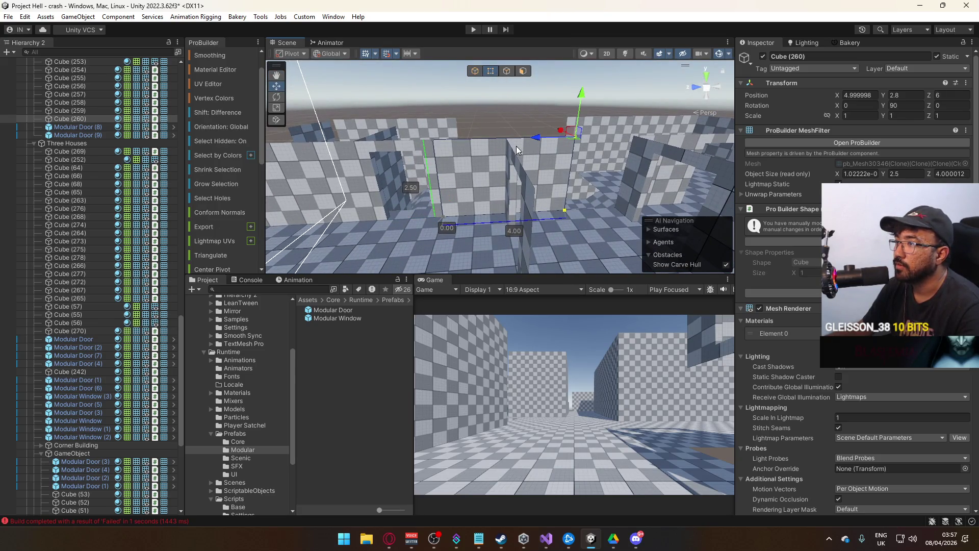
pyautogui.moveTo(539, 139); pyautogui.dragTo(470, 147)
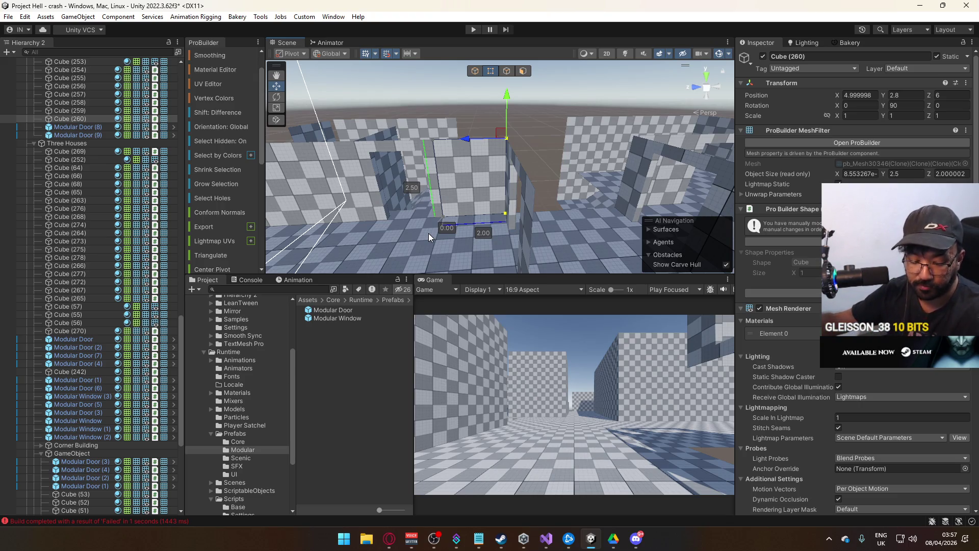
pyautogui.click(475, 71)
# Duplicate it as Cube (261), move to about Z 8, and lengthen from 2.00 to about 3.70
pyautogui.moveTo(474, 169)
pyautogui.mouseDown()
pyautogui.moveTo(449, 166)
pyautogui.moveTo(462, 169)
pyautogui.mouseUp()
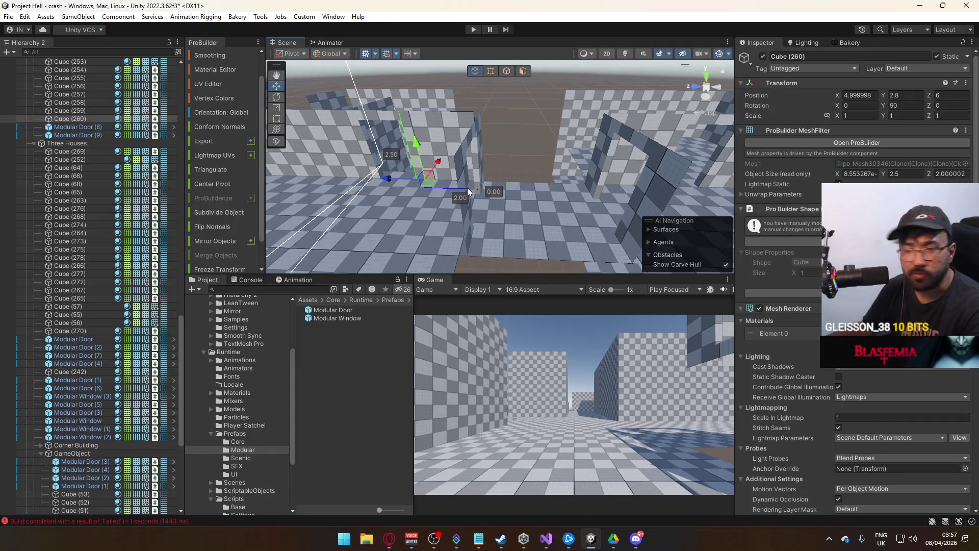
pyautogui.hotkey('ctrl', 'd')
pyautogui.moveTo(390, 178)
pyautogui.mouseDown()
pyautogui.moveTo(463, 179)
pyautogui.moveTo(445, 179)
pyautogui.moveTo(473, 94)
pyautogui.mouseUp()
pyautogui.click(490, 70)
pyautogui.click(489, 202)
pyautogui.moveTo(439, 136); pyautogui.dragTo(494, 140)
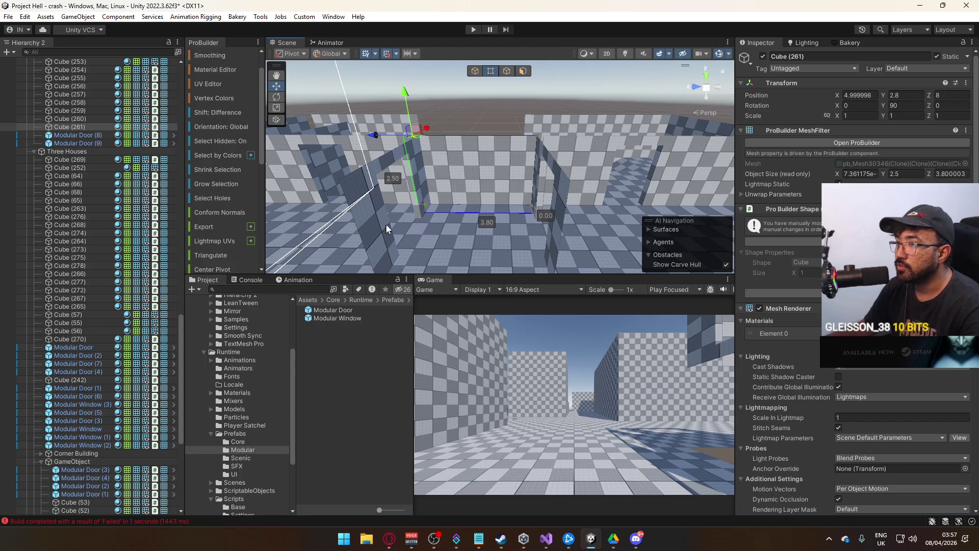
pyautogui.click(475, 70)
pyautogui.moveTo(475, 102)
pyautogui.mouseDown()
pyautogui.moveTo(459, 133)
pyautogui.moveTo(483, 150)
pyautogui.moveTo(467, 132)
pyautogui.moveTo(465, 87)
pyautogui.moveTo(543, 88)
pyautogui.moveTo(588, 122)
pyautogui.moveTo(470, 182)
pyautogui.mouseUp()
pyautogui.click(542, 89)
# Duplicate Cube (261) as Cube (266) and stretch it from 3.60 to 4.00 units
pyautogui.click(533, 148)
pyautogui.hotkey('ctrl', 'd')
pyautogui.moveTo(472, 181); pyautogui.dragTo(518, 106)
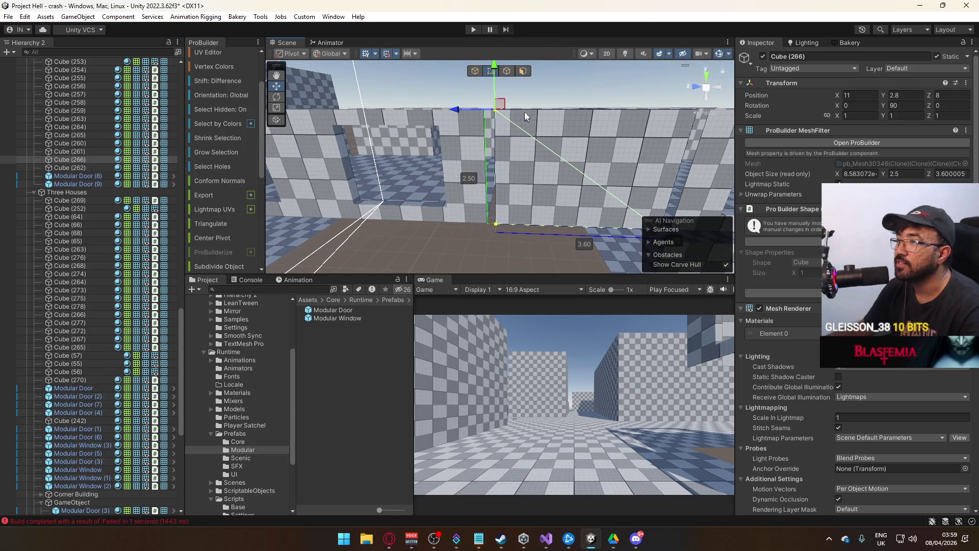
pyautogui.moveTo(450, 115); pyautogui.dragTo(465, 121)
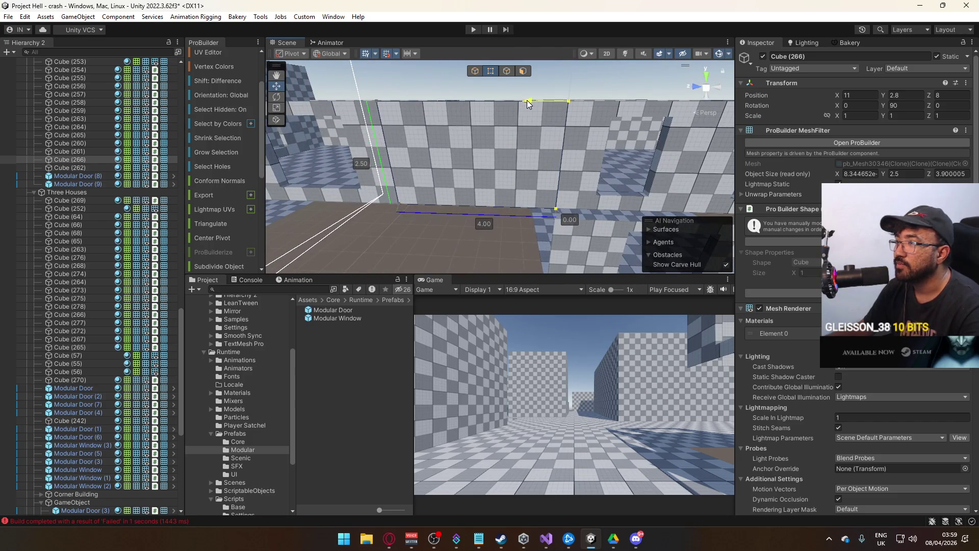
pyautogui.click(475, 70)
pyautogui.moveTo(484, 102)
pyautogui.mouseDown()
pyautogui.moveTo(551, 102)
pyautogui.moveTo(540, 103)
pyautogui.moveTo(575, 117)
pyautogui.mouseUp()
pyautogui.click(575, 117)
# Duplicate wall Cube (267) as Cube (268) and move the copy along X to about 11
pyautogui.press('f')
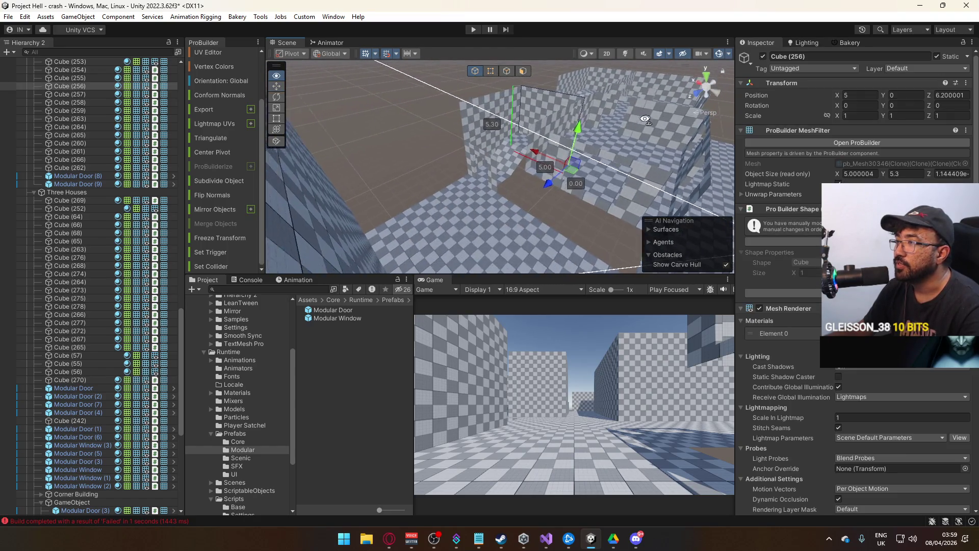
pyautogui.click(637, 93)
pyautogui.click(556, 204)
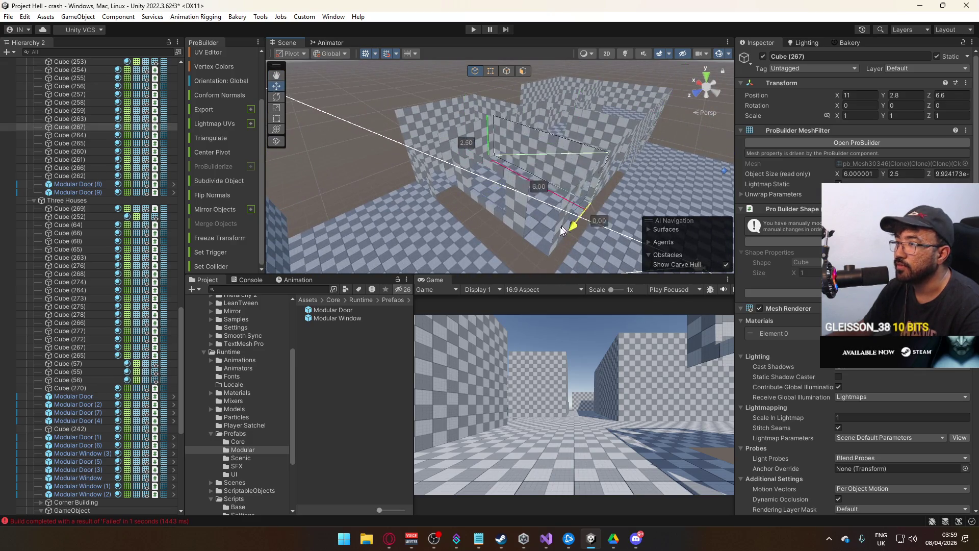
pyautogui.hotkey('ctrl', 'z')
pyautogui.moveTo(494, 262)
pyautogui.mouseDown()
pyautogui.moveTo(592, 204)
pyautogui.moveTo(427, 203)
pyautogui.moveTo(476, 205)
pyautogui.moveTo(507, 192)
pyautogui.moveTo(533, 206)
pyautogui.moveTo(476, 176)
pyautogui.mouseUp()
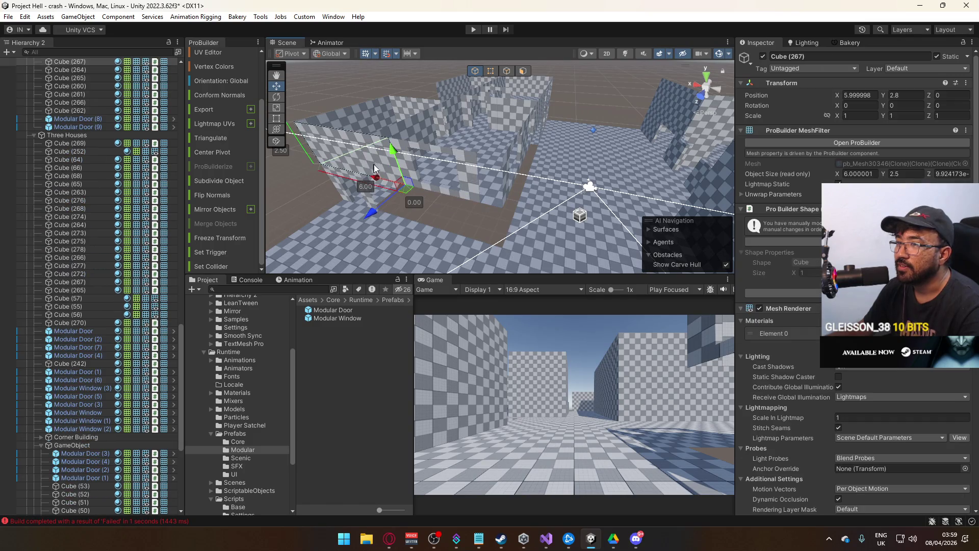
pyautogui.hotkey('ctrl', 'd')
pyautogui.moveTo(379, 184); pyautogui.dragTo(473, 187)
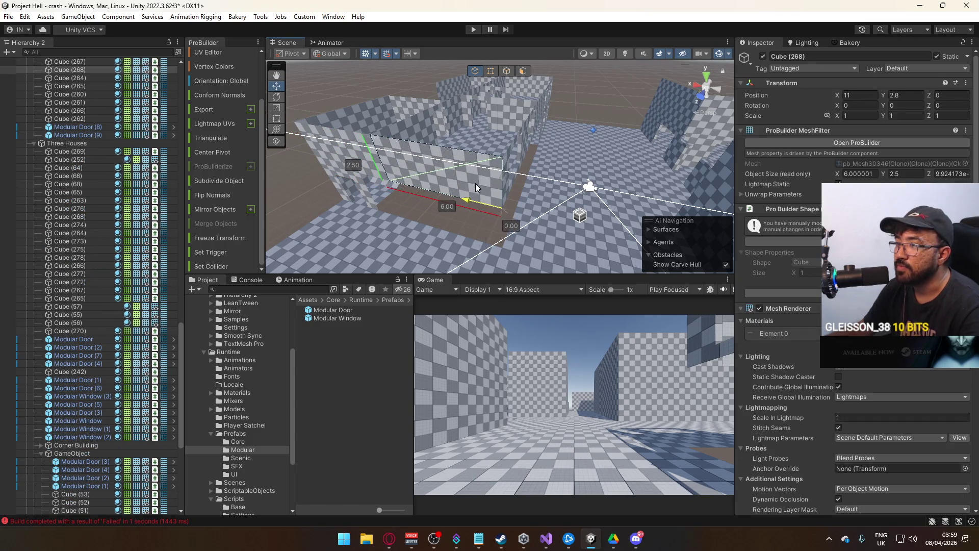
# Reselect and frame wall Cube (267), then duplicate it again as Cube (269)
pyautogui.click(494, 73)
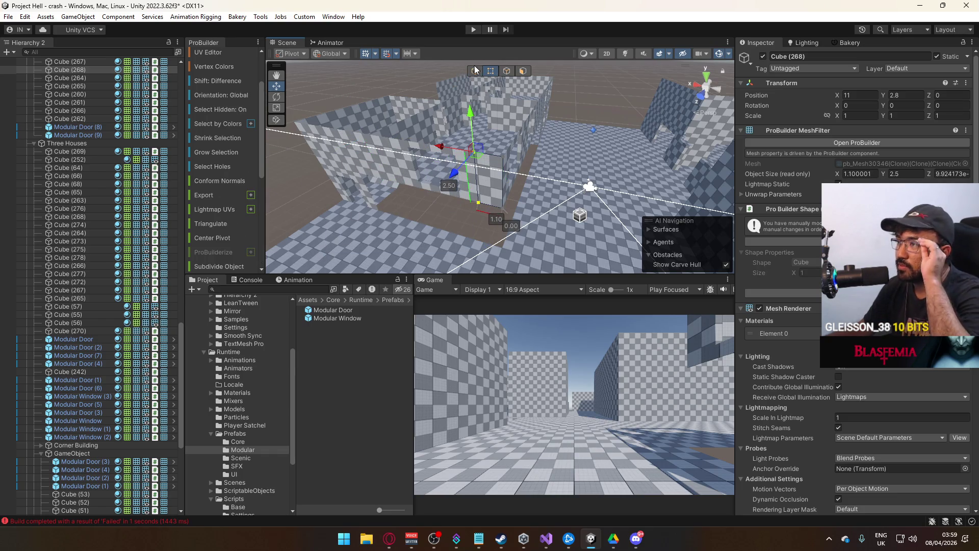
pyautogui.moveTo(487, 173)
pyautogui.mouseDown()
pyautogui.moveTo(516, 173)
pyautogui.moveTo(513, 182)
pyautogui.moveTo(441, 147)
pyautogui.mouseUp()
pyautogui.click(442, 148)
pyautogui.click(494, 135)
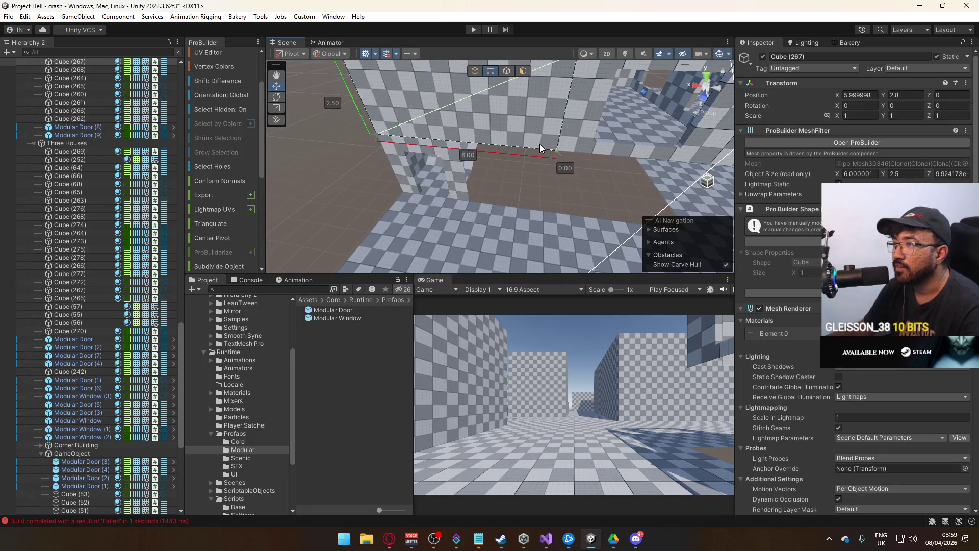
pyautogui.press('f')
pyautogui.click(475, 71)
pyautogui.moveTo(478, 75)
pyautogui.mouseDown()
pyautogui.moveTo(498, 159)
pyautogui.moveTo(483, 168)
pyautogui.moveTo(478, 196)
pyautogui.moveTo(515, 227)
pyautogui.moveTo(580, 230)
pyautogui.mouseUp()
pyautogui.hotkey('ctrl', 'd')
# Edit the new wall's edges to 2.8 high, then duplicate Cube (269) as Cube (270)
pyautogui.click(506, 72)
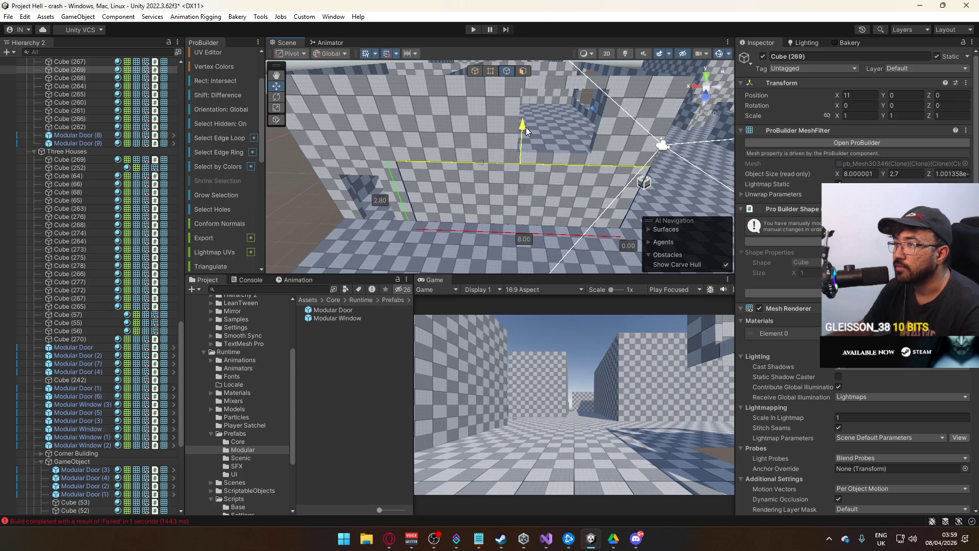
pyautogui.moveTo(481, 78)
pyautogui.mouseDown()
pyautogui.moveTo(579, 99)
pyautogui.moveTo(472, 112)
pyautogui.moveTo(516, 180)
pyautogui.moveTo(704, 157)
pyautogui.moveTo(375, 126)
pyautogui.mouseUp()
pyautogui.click(580, 99)
pyautogui.click(517, 179)
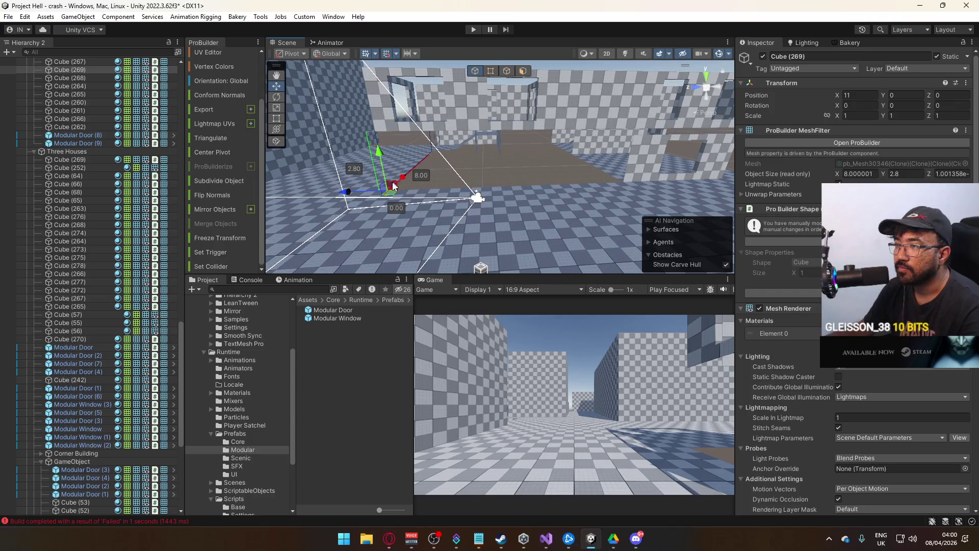
pyautogui.hotkey('ctrl', 'd')
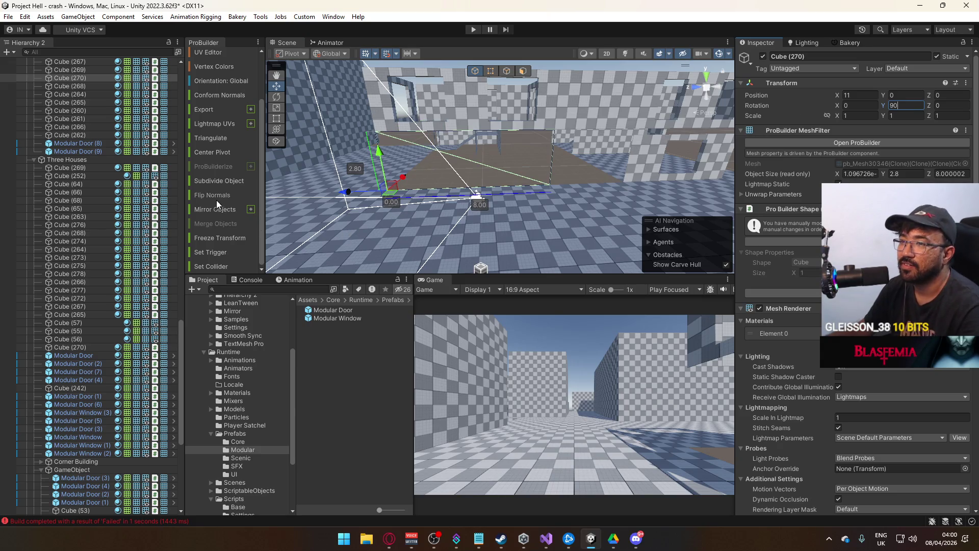
# Confirm the wall's 90-degree rotation and stretch its end edge to 12 units long
pyautogui.press('Return')
pyautogui.moveTo(329, 191); pyautogui.dragTo(472, 112)
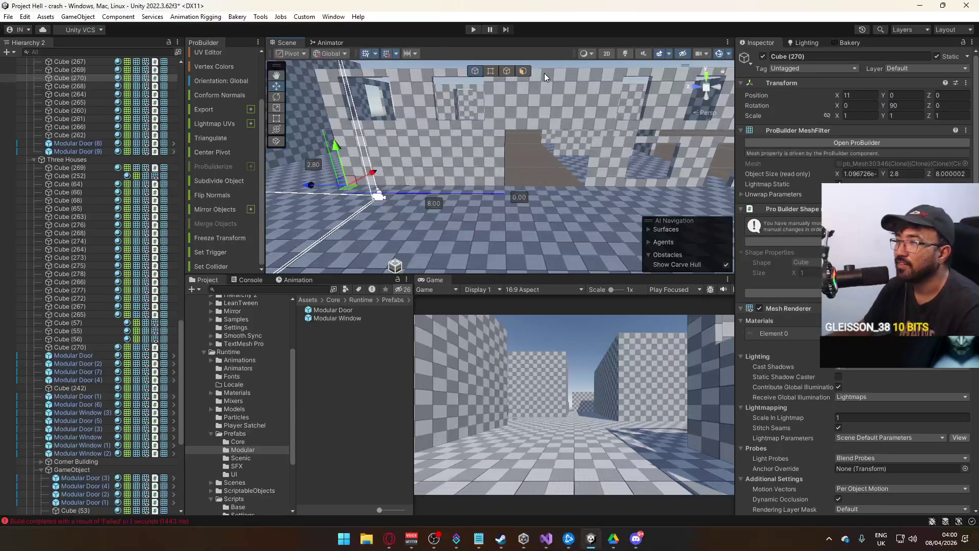
pyautogui.click(500, 71)
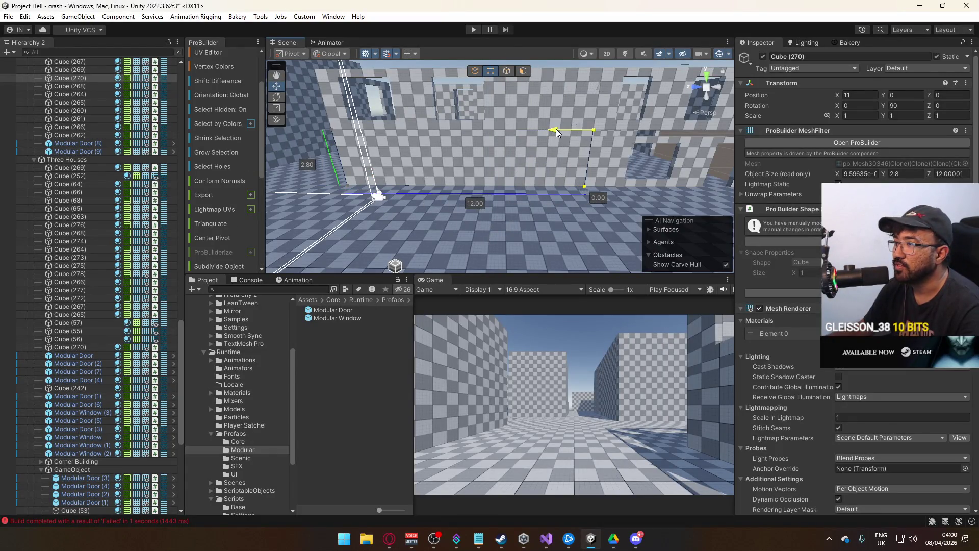
pyautogui.click(556, 129)
pyautogui.moveTo(497, 65)
pyautogui.mouseDown()
pyautogui.moveTo(473, 85)
pyautogui.moveTo(517, 117)
pyautogui.moveTo(530, 97)
pyautogui.moveTo(520, 110)
pyautogui.moveTo(544, 120)
pyautogui.moveTo(459, 129)
pyautogui.moveTo(618, 156)
pyautogui.moveTo(555, 90)
pyautogui.mouseUp()
pyautogui.click(522, 71)
pyautogui.click(543, 96)
# Inspect the Modular Window, Cube (219) and Cube (234), ending on 10-by-8 slab Cube (242)
pyautogui.click(430, 133)
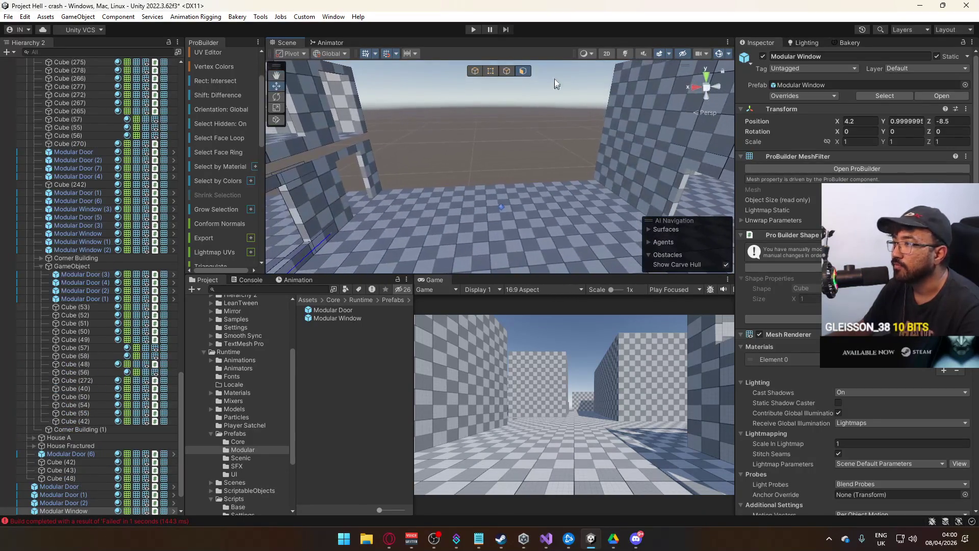
pyautogui.click(479, 75)
pyautogui.moveTo(481, 125)
pyautogui.mouseDown()
pyautogui.moveTo(424, 199)
pyautogui.moveTo(683, 115)
pyautogui.moveTo(498, 107)
pyautogui.moveTo(583, 126)
pyautogui.moveTo(525, 153)
pyautogui.moveTo(445, 169)
pyautogui.moveTo(595, 181)
pyautogui.moveTo(473, 141)
pyautogui.moveTo(505, 152)
pyautogui.mouseUp()
pyautogui.click(583, 126)
pyautogui.click(445, 169)
pyautogui.click(596, 181)
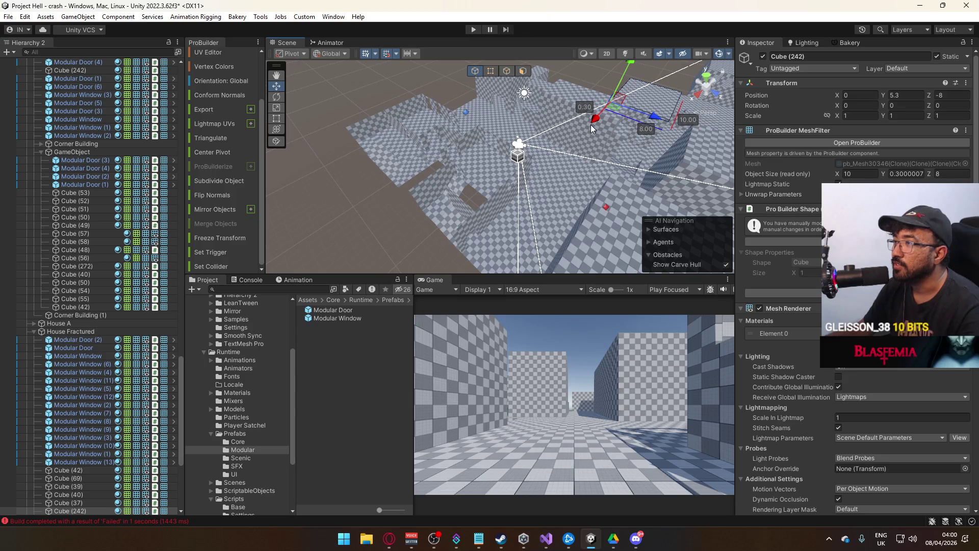
# Duplicate slab Cube (242) as Cube (243), move it to X 28.5 and widen it to 11.1
pyautogui.hotkey('ctrl', 'd')
pyautogui.moveTo(593, 124)
pyautogui.mouseDown()
pyautogui.moveTo(365, 203)
pyautogui.moveTo(372, 192)
pyautogui.moveTo(553, 209)
pyautogui.mouseUp()
pyautogui.moveTo(611, 188)
pyautogui.mouseDown()
pyautogui.moveTo(488, 165)
pyautogui.moveTo(380, 194)
pyautogui.moveTo(422, 144)
pyautogui.moveTo(604, 148)
pyautogui.moveTo(504, 148)
pyautogui.moveTo(600, 197)
pyautogui.moveTo(530, 165)
pyautogui.moveTo(302, 176)
pyautogui.moveTo(559, 199)
pyautogui.moveTo(417, 105)
pyautogui.moveTo(414, 120)
pyautogui.mouseUp()
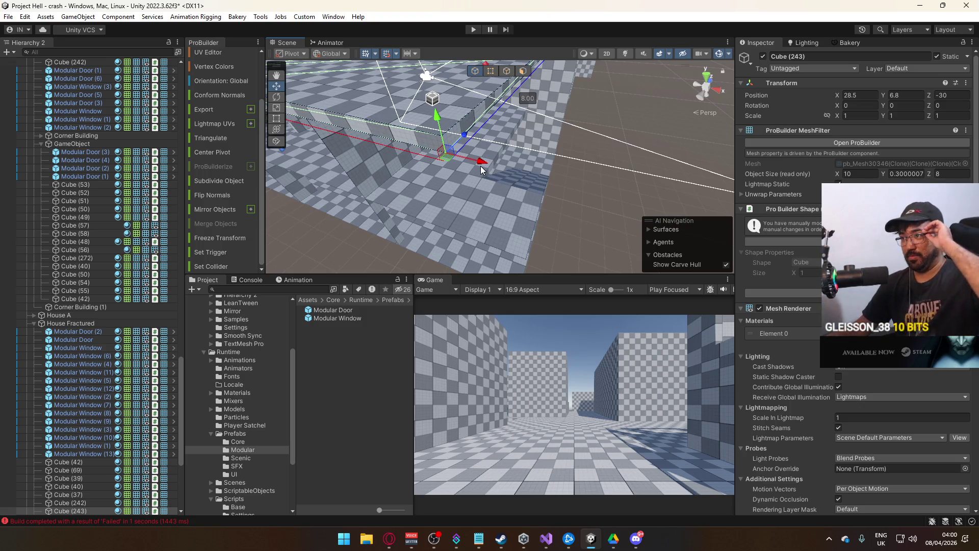
pyautogui.moveTo(482, 156)
pyautogui.mouseDown()
pyautogui.moveTo(555, 161)
pyautogui.moveTo(583, 175)
pyautogui.moveTo(573, 128)
pyautogui.moveTo(550, 229)
pyautogui.moveTo(558, 222)
pyautogui.moveTo(441, 205)
pyautogui.moveTo(505, 190)
pyautogui.moveTo(516, 117)
pyautogui.mouseUp()
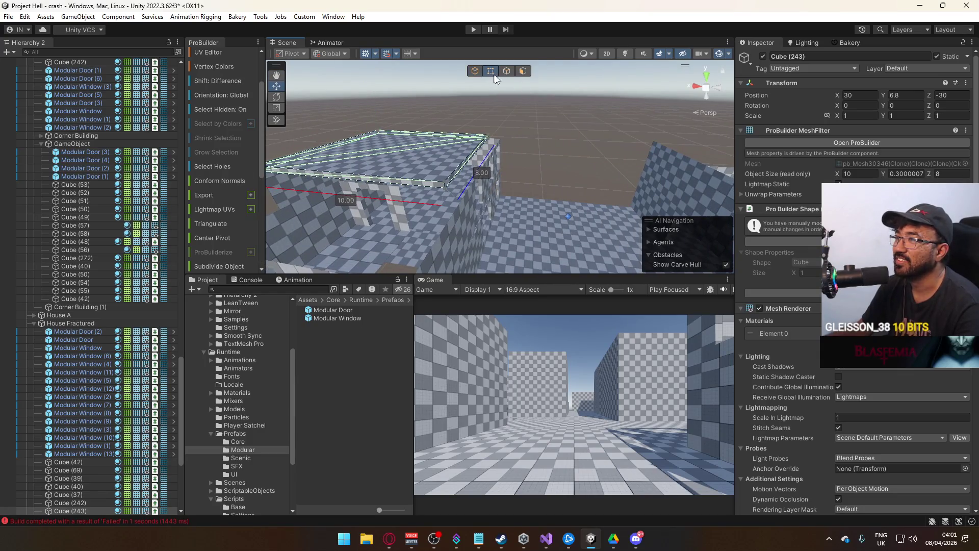
pyautogui.moveTo(457, 135)
pyautogui.mouseDown()
pyautogui.moveTo(243, 164)
pyautogui.moveTo(508, 107)
pyautogui.mouseUp()
pyautogui.moveTo(417, 216); pyautogui.dragTo(424, 187)
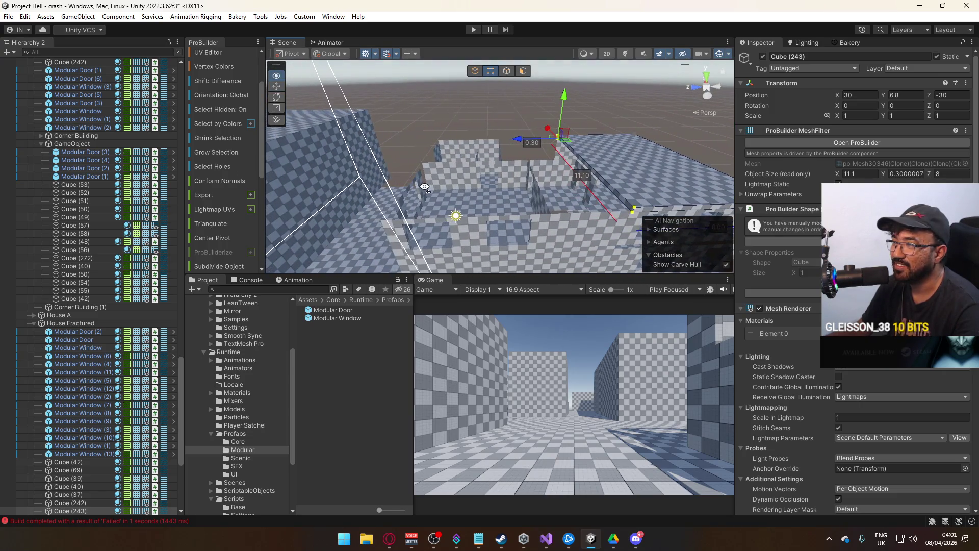
pyautogui.click(476, 71)
# Duplicate the slab as Cube (244) and move it along Z toward the next house
pyautogui.hotkey('ctrl', 'd')
pyautogui.moveTo(599, 135)
pyautogui.mouseDown()
pyautogui.moveTo(460, 139)
pyautogui.moveTo(484, 139)
pyautogui.mouseUp()
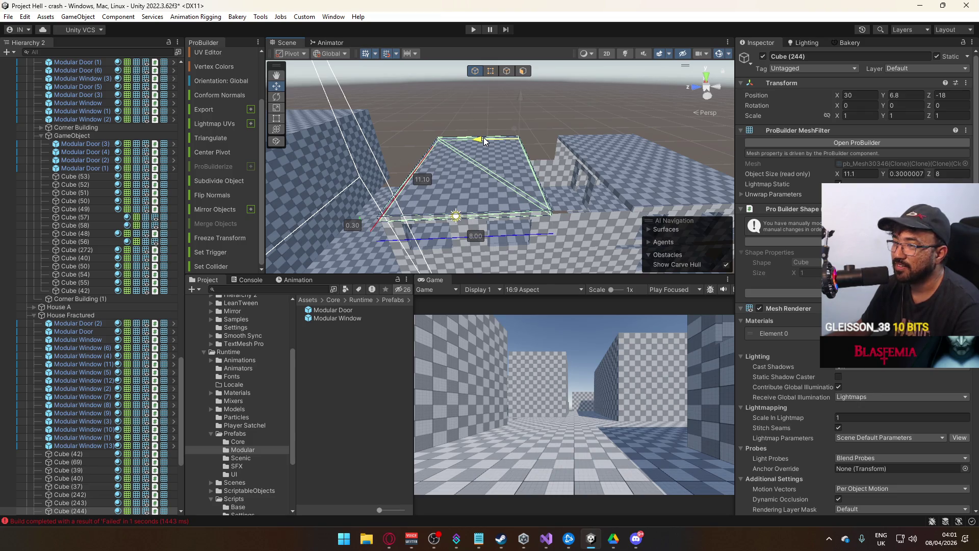
pyautogui.moveTo(485, 140)
pyautogui.mouseDown()
pyautogui.moveTo(510, 143)
pyautogui.moveTo(571, 118)
pyautogui.mouseUp()
pyautogui.click(597, 147)
pyautogui.click(601, 156)
pyautogui.moveTo(601, 156)
pyautogui.mouseDown()
pyautogui.moveTo(516, 196)
pyautogui.moveTo(501, 116)
pyautogui.moveTo(459, 94)
pyautogui.moveTo(371, 133)
pyautogui.moveTo(500, 157)
pyautogui.moveTo(461, 158)
pyautogui.mouseUp()
# Pull slab Cube (243)'s side face in so it is 11 units wide
pyautogui.click(460, 158)
pyautogui.press('f')
pyautogui.press('k')
pyautogui.click(590, 119)
pyautogui.moveTo(590, 118); pyautogui.dragTo(549, 109)
pyautogui.click(556, 107)
pyautogui.moveTo(467, 136); pyautogui.dragTo(463, 136)
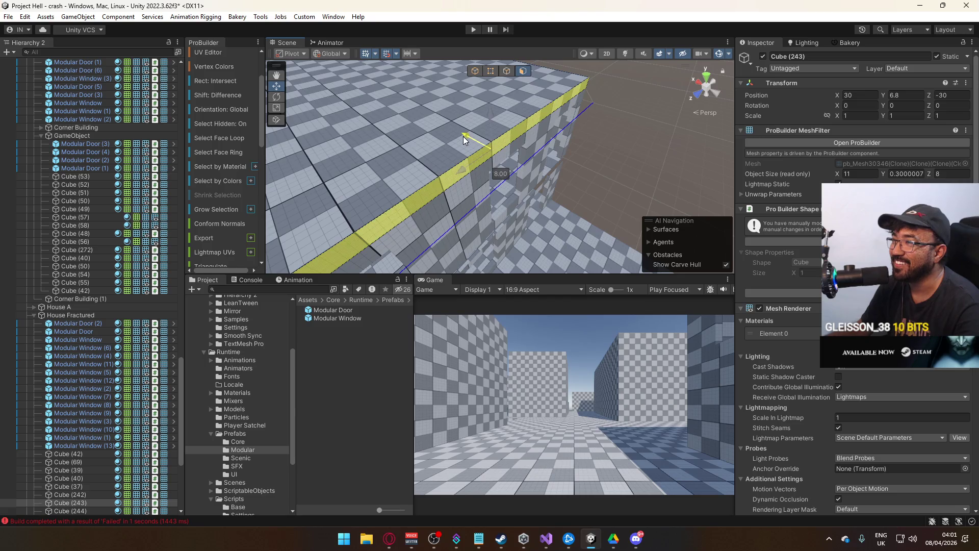
pyautogui.click(474, 72)
# Trim slab Cube (244) to 11 units wide by moving its side face
pyautogui.moveTo(474, 74)
pyautogui.mouseDown()
pyautogui.moveTo(433, 98)
pyautogui.moveTo(506, 100)
pyautogui.mouseUp()
pyautogui.click(506, 100)
pyautogui.press('f')
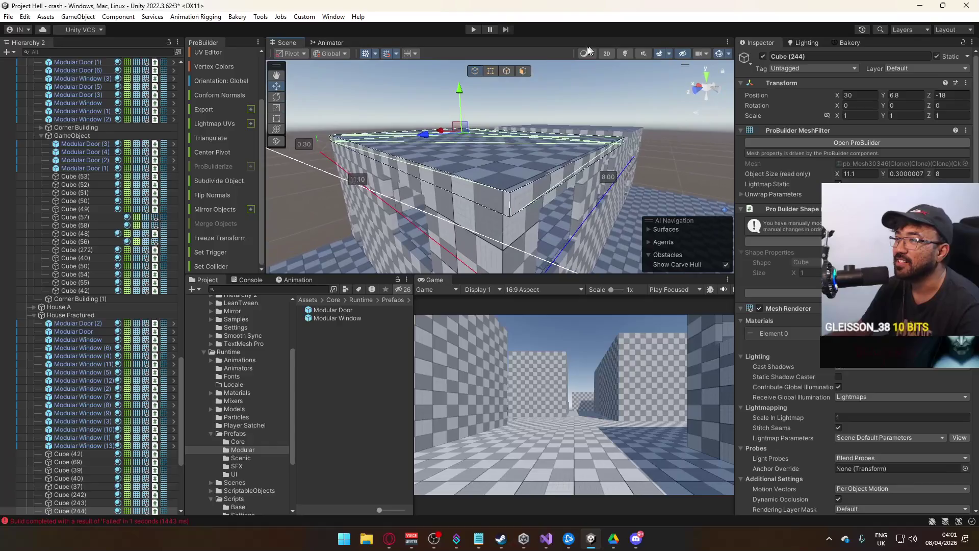
pyautogui.click(523, 73)
pyautogui.click(565, 155)
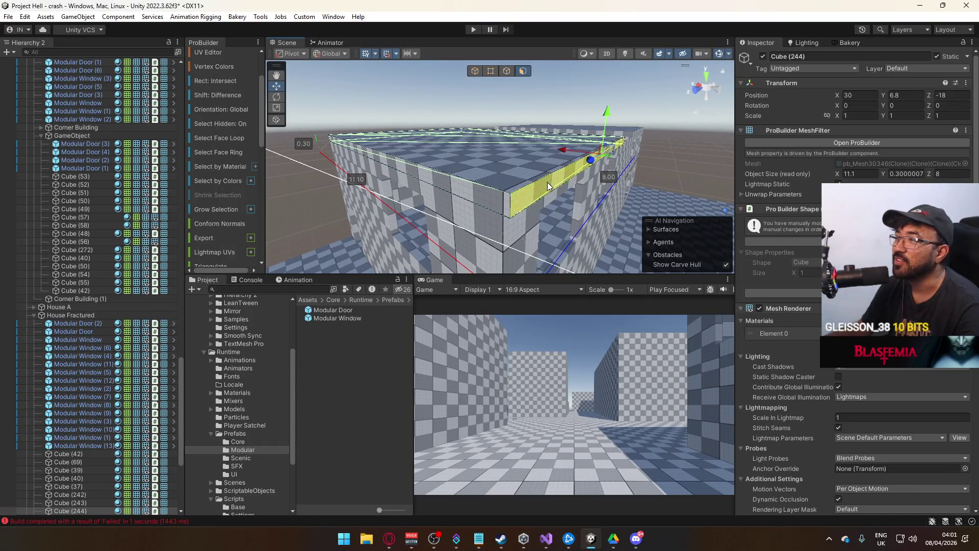
pyautogui.moveTo(564, 156); pyautogui.dragTo(548, 131)
pyautogui.click(470, 71)
pyautogui.moveTo(459, 86)
pyautogui.mouseDown()
pyautogui.moveTo(367, 120)
pyautogui.moveTo(453, 123)
pyautogui.moveTo(519, 149)
pyautogui.moveTo(607, 135)
pyautogui.mouseUp()
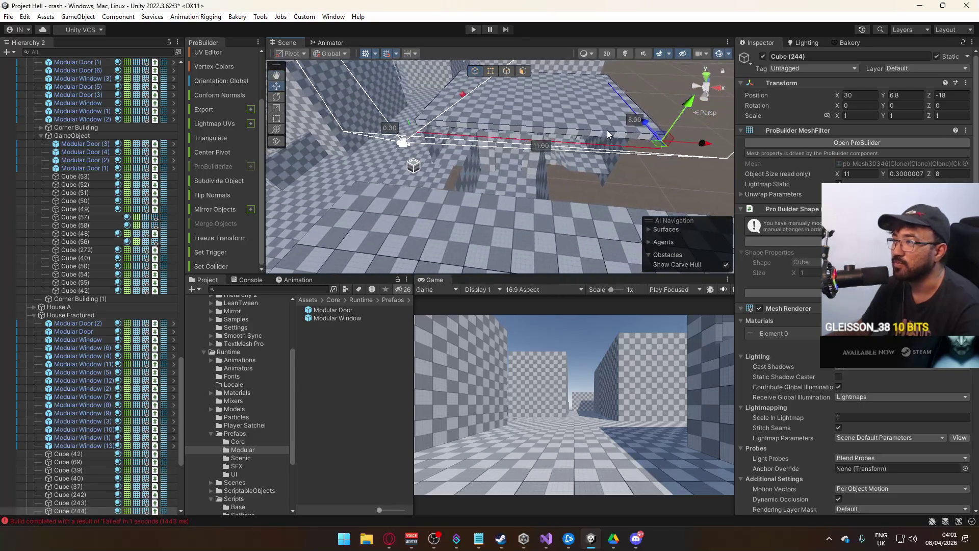
# Duplicate the slab as Cube (252), move it to X 25 and shrink it to 6 by 4
pyautogui.hotkey('ctrl', 'd')
pyautogui.moveTo(700, 147)
pyautogui.mouseDown()
pyautogui.moveTo(517, 145)
pyautogui.moveTo(478, 169)
pyautogui.moveTo(504, 79)
pyautogui.mouseUp()
pyautogui.moveTo(483, 144)
pyautogui.mouseDown()
pyautogui.moveTo(473, 191)
pyautogui.moveTo(598, 221)
pyautogui.mouseUp()
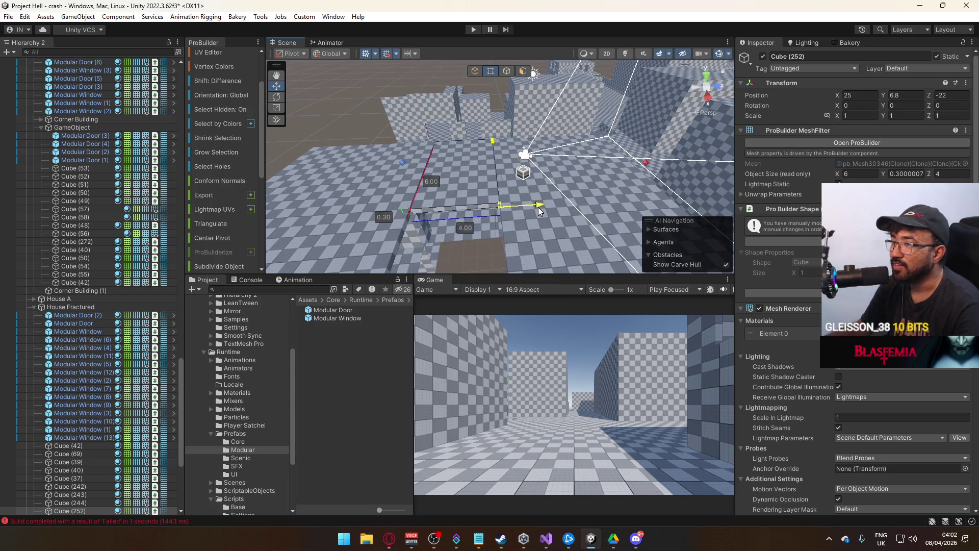
# Duplicate slab Cube (243) as Cube (253) and drag its vertices to narrow it from 11 to about 2.5 wide
pyautogui.click(473, 72)
pyautogui.moveTo(479, 261)
pyautogui.mouseDown()
pyautogui.moveTo(496, 195)
pyautogui.moveTo(509, 181)
pyautogui.moveTo(515, 188)
pyautogui.mouseUp()
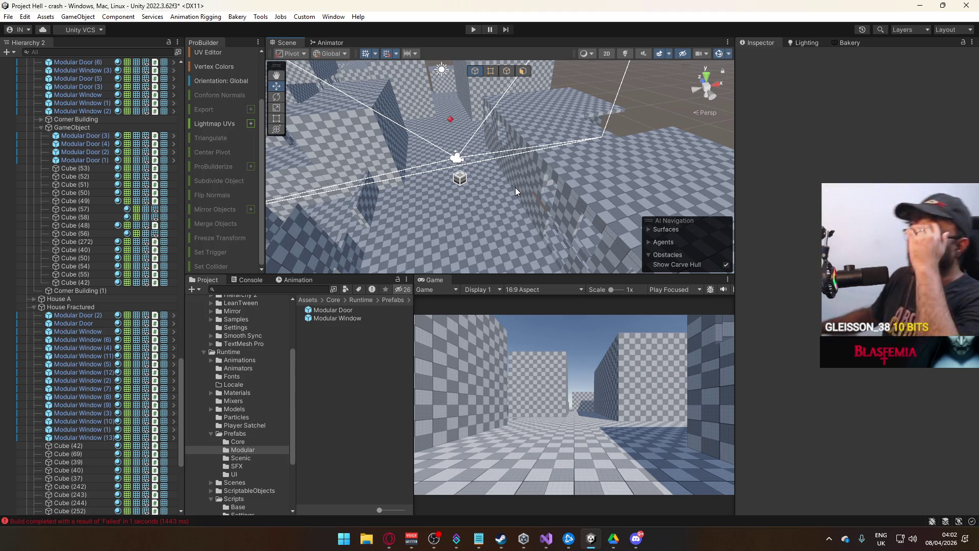
pyautogui.click(620, 188)
pyautogui.press('f')
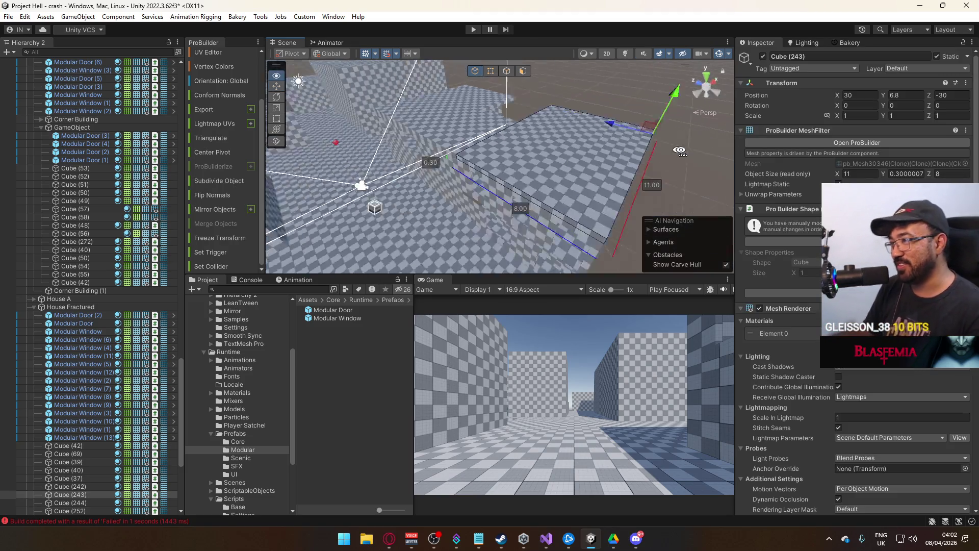
pyautogui.moveTo(682, 169); pyautogui.dragTo(517, 158)
pyautogui.moveTo(532, 125)
pyautogui.mouseDown()
pyautogui.moveTo(656, 123)
pyautogui.moveTo(417, 187)
pyautogui.moveTo(604, 121)
pyautogui.moveTo(607, 142)
pyautogui.moveTo(516, 155)
pyautogui.moveTo(515, 118)
pyautogui.moveTo(275, 137)
pyautogui.moveTo(440, 123)
pyautogui.mouseUp()
pyautogui.hotkey('ctrl', 'd')
pyautogui.click(489, 73)
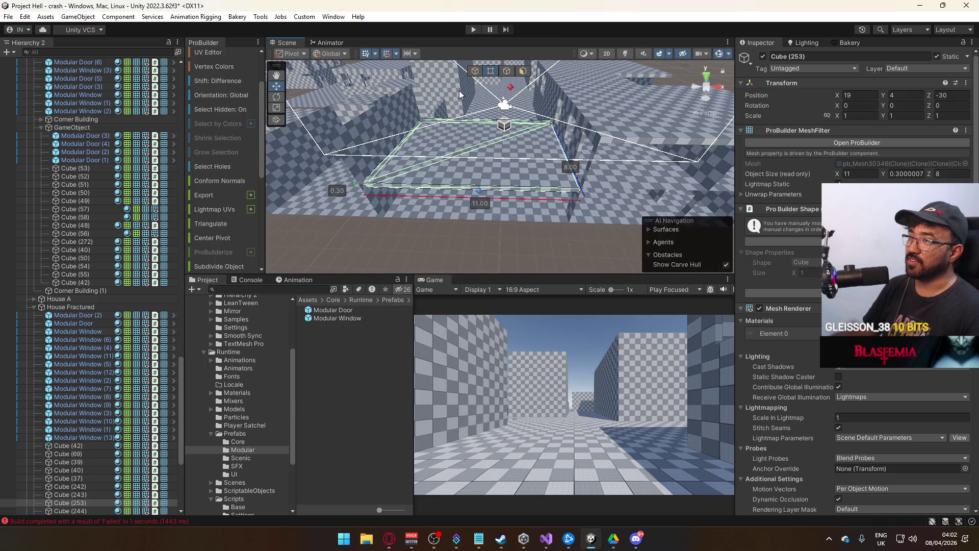
pyautogui.moveTo(403, 187)
pyautogui.mouseDown()
pyautogui.moveTo(575, 199)
pyautogui.moveTo(791, 172)
pyautogui.mouseUp()
pyautogui.moveTo(534, 164); pyautogui.dragTo(573, 150)
pyautogui.scroll(3, 601, 169)
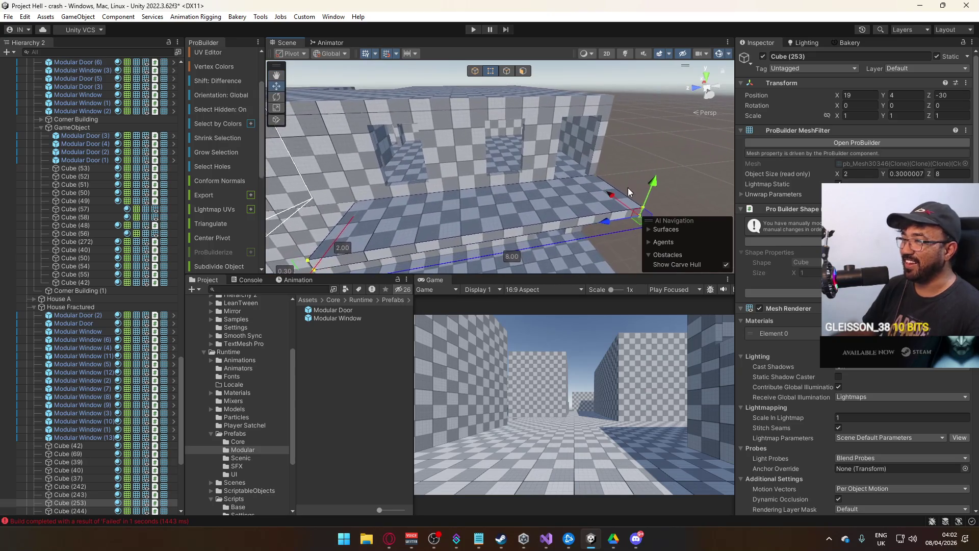
pyautogui.moveTo(621, 200)
pyautogui.mouseDown()
pyautogui.moveTo(641, 195)
pyautogui.moveTo(498, 229)
pyautogui.mouseUp()
# Extend the end face of angled wall Cube (48) from 5 to 7 units
pyautogui.scroll(-3, 482, 173)
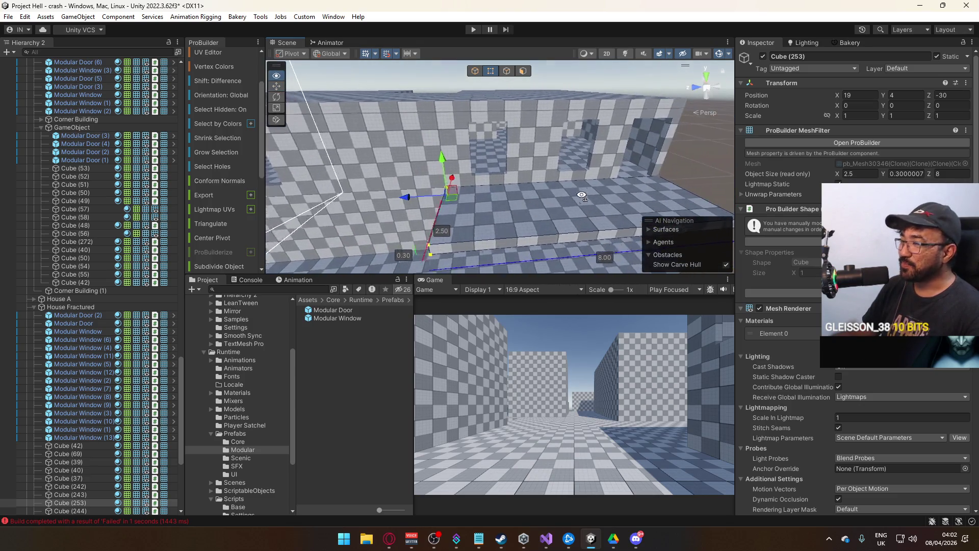
pyautogui.press('Escape')
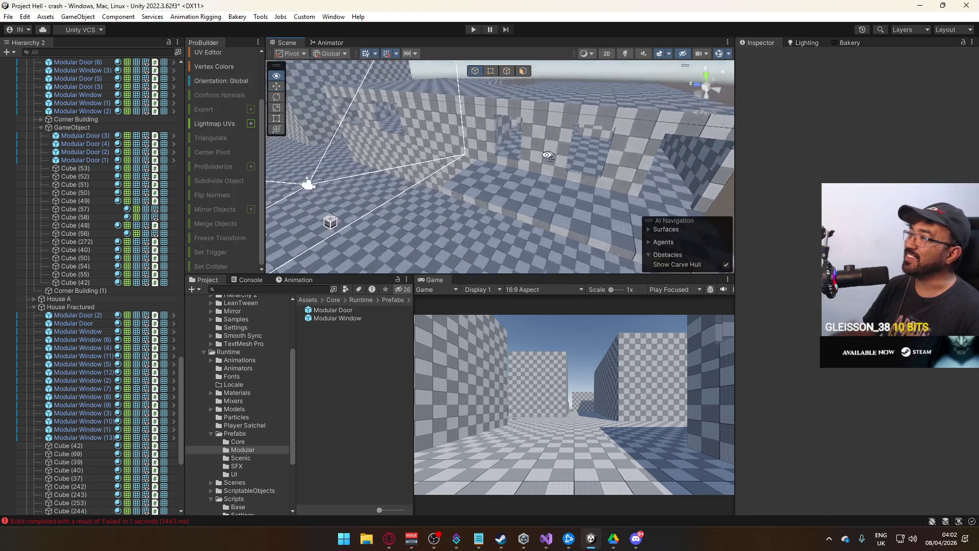
pyautogui.scroll(-5, 400, 166)
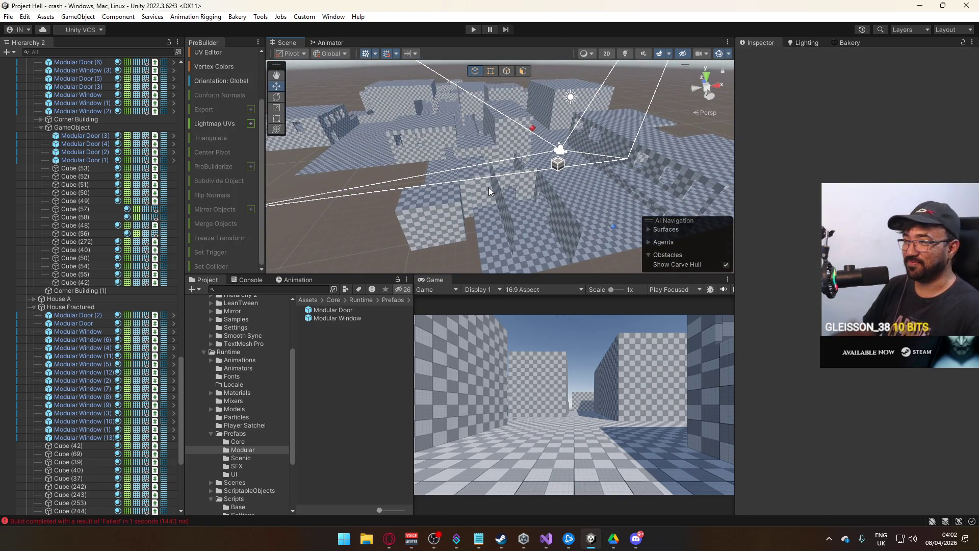
pyautogui.moveTo(478, 203)
pyautogui.mouseDown()
pyautogui.moveTo(494, 219)
pyautogui.moveTo(699, 162)
pyautogui.mouseUp()
pyautogui.click(494, 211)
pyautogui.press('f')
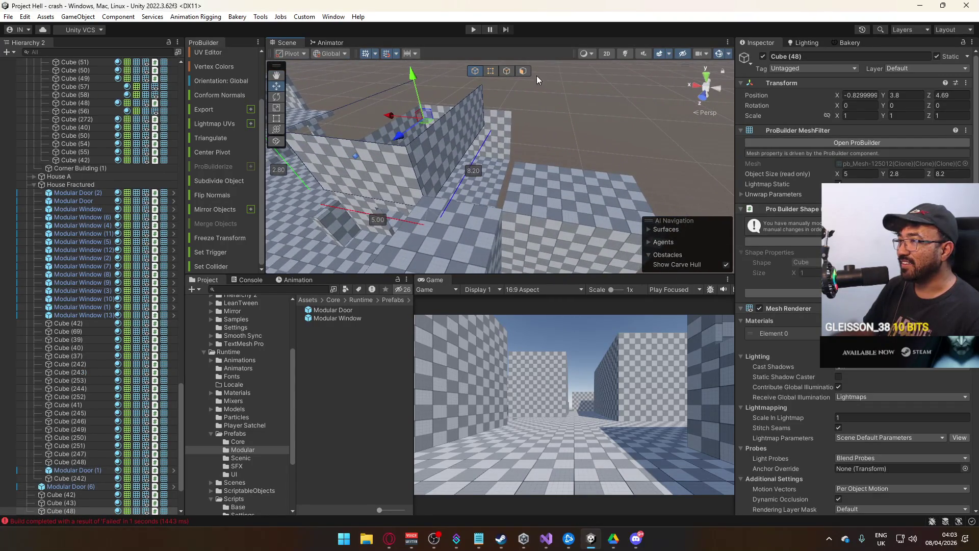
pyautogui.click(522, 71)
pyautogui.click(459, 137)
pyautogui.moveTo(422, 134)
pyautogui.mouseDown()
pyautogui.moveTo(515, 126)
pyautogui.moveTo(412, 139)
pyautogui.moveTo(444, 118)
pyautogui.moveTo(476, 75)
pyautogui.moveTo(635, 128)
pyautogui.mouseUp()
# View the level from the opposite side near ground level and select floor slab Cube (106)
pyautogui.scroll(-6, 635, 128)
pyautogui.moveTo(605, 180)
pyautogui.keyDown('alt'); pyautogui.mouseDown()
pyautogui.moveTo(219, 163)
pyautogui.moveTo(441, 181)
pyautogui.moveTo(431, 188)
pyautogui.mouseUp(); pyautogui.keyUp('alt')
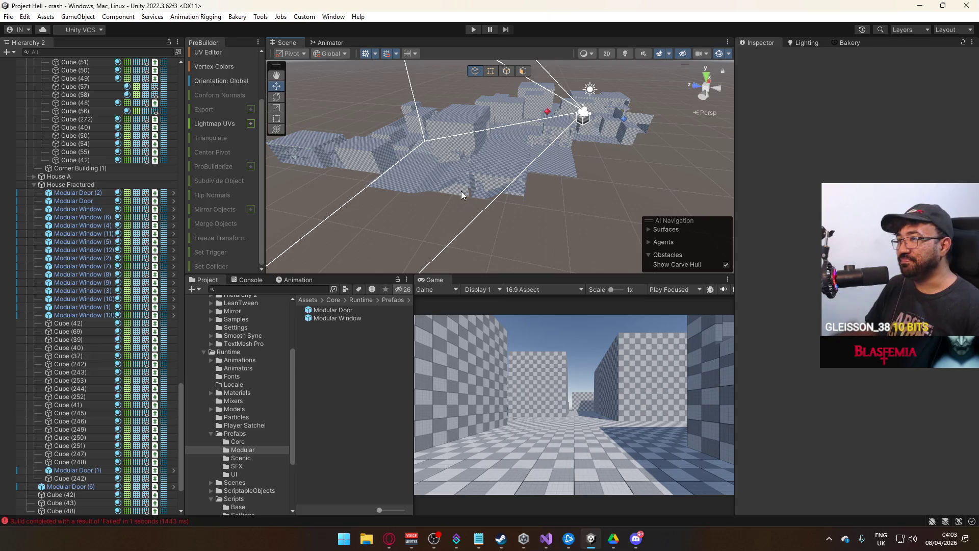
pyautogui.moveTo(520, 185)
pyautogui.keyDown('alt'); pyautogui.mouseDown()
pyautogui.moveTo(459, 168)
pyautogui.moveTo(404, 175)
pyautogui.moveTo(537, 138)
pyautogui.moveTo(533, 192)
pyautogui.moveTo(530, 88)
pyautogui.moveTo(631, 150)
pyautogui.moveTo(534, 185)
pyautogui.moveTo(779, 166)
pyautogui.moveTo(754, 118)
pyautogui.moveTo(414, 130)
pyautogui.moveTo(744, 120)
pyautogui.moveTo(756, 108)
pyautogui.moveTo(760, 126)
pyautogui.moveTo(610, 150)
pyautogui.mouseUp(); pyautogui.keyUp('alt')
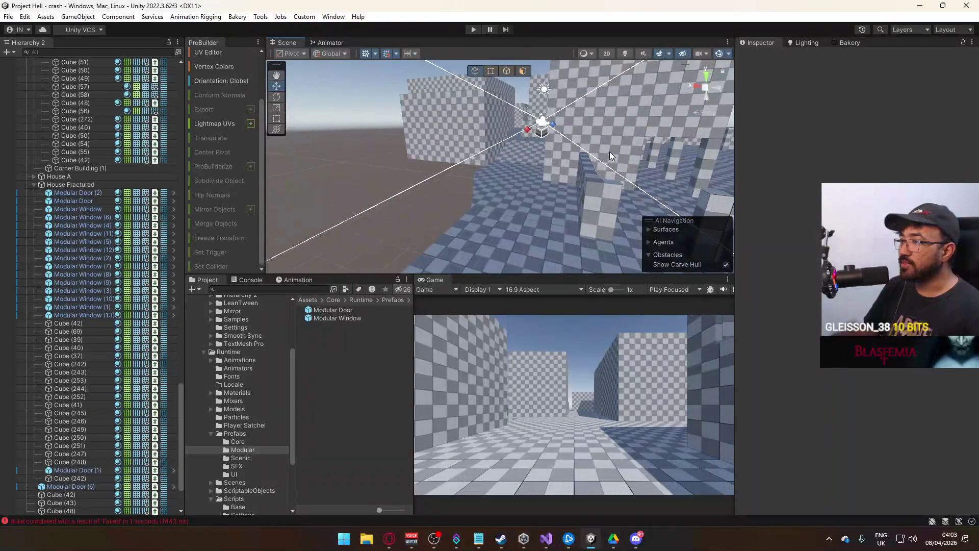
pyautogui.click(498, 187)
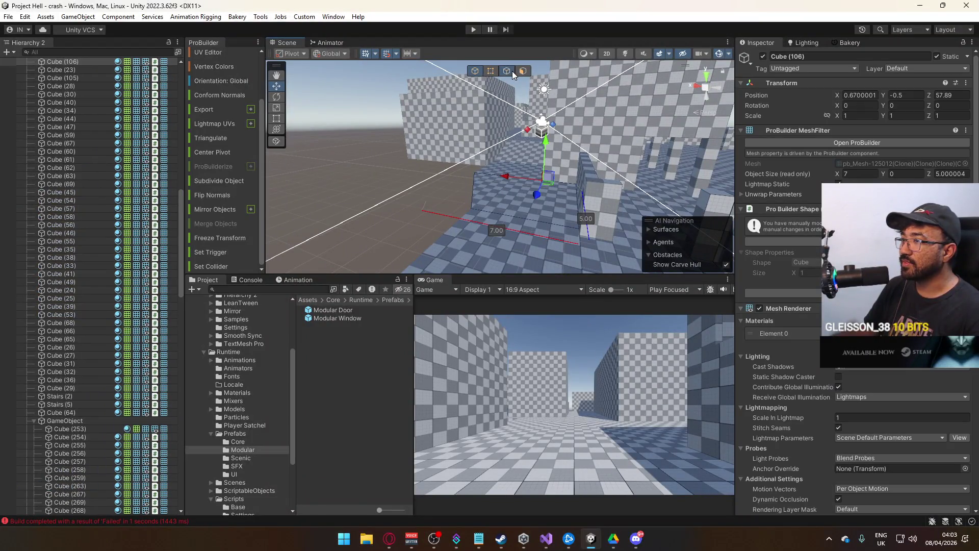
# Move floor slabs Cube (104) and Cube (106) to sit after Cube (76) in the Hierarchy
pyautogui.click(512, 71)
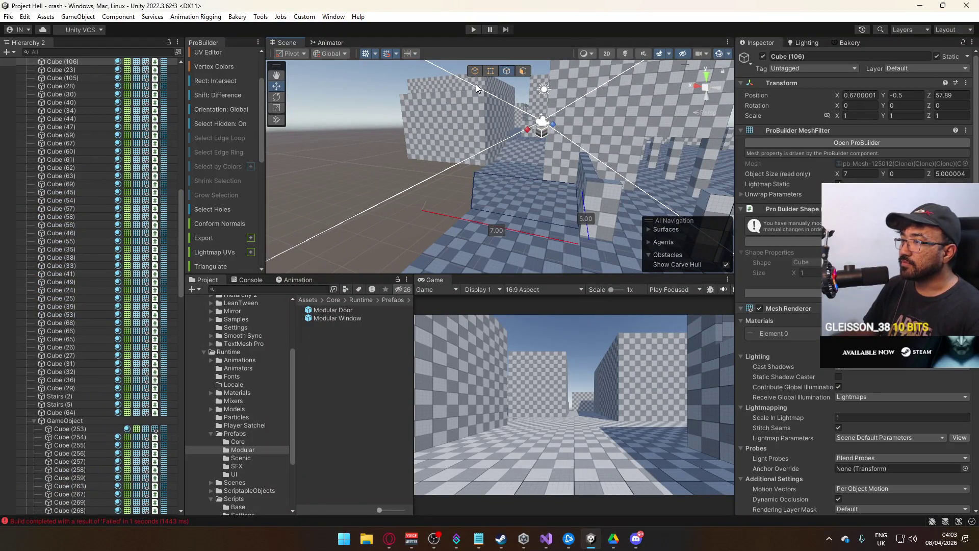
pyautogui.click(474, 71)
pyautogui.click(501, 172)
pyautogui.moveTo(463, 184)
pyautogui.mouseDown()
pyautogui.moveTo(474, 178)
pyautogui.moveTo(439, 163)
pyautogui.mouseUp()
pyautogui.keyDown('shift'); pyautogui.click(494, 175); pyautogui.keyUp('shift')
pyautogui.moveTo(494, 175)
pyautogui.mouseDown()
pyautogui.moveTo(569, 191)
pyautogui.moveTo(326, 240)
pyautogui.mouseUp()
pyautogui.scroll(10, 109, 327)
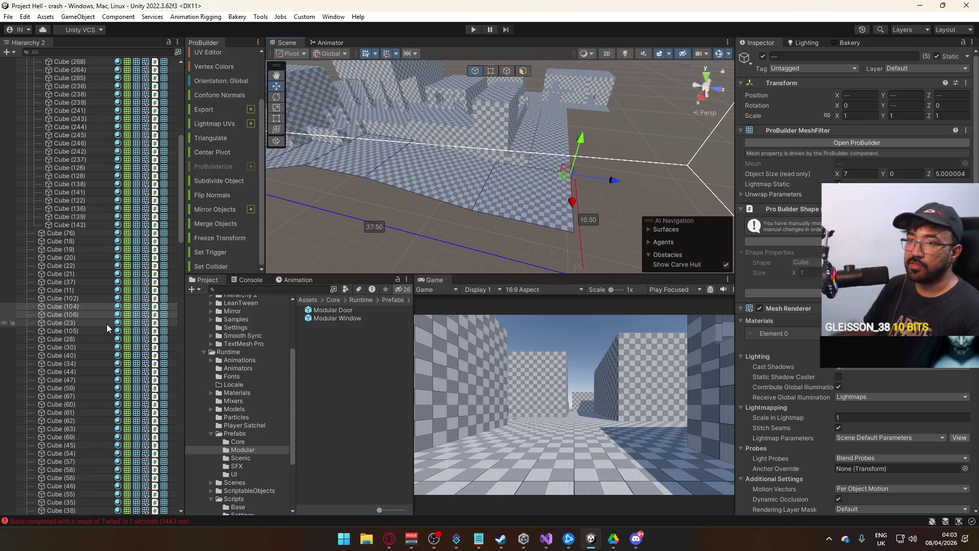
pyautogui.click(78, 314)
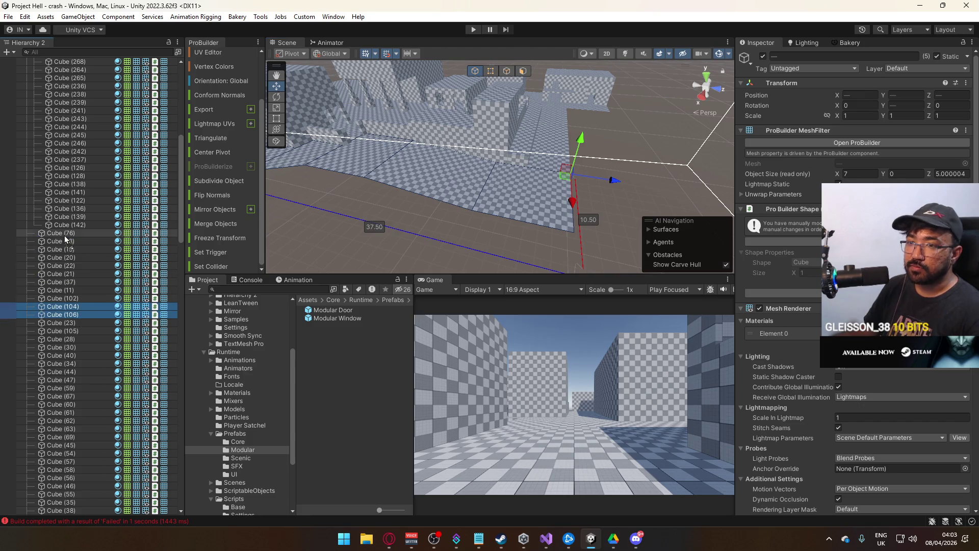
pyautogui.moveTo(67, 236); pyautogui.dragTo(38, 241)
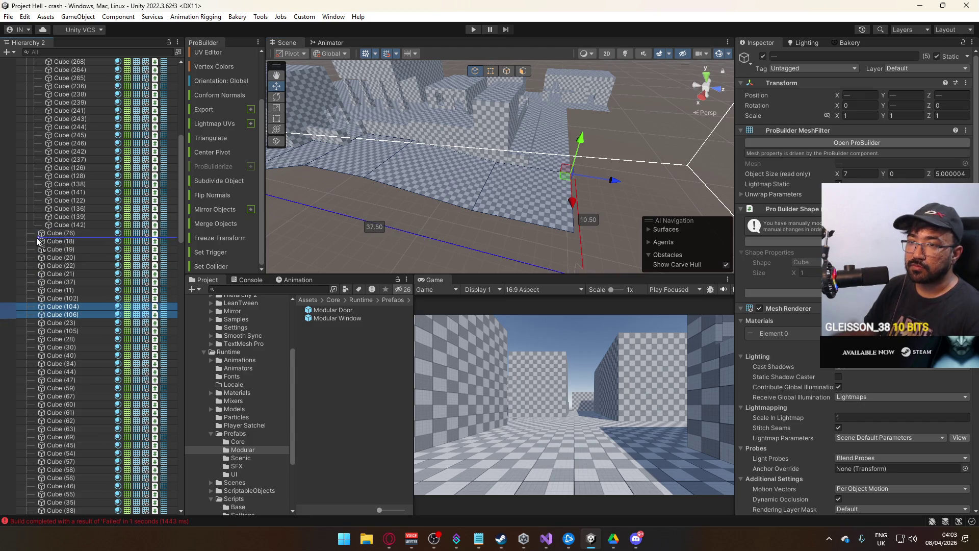
# Collapse the GameObject group and inspect floor pieces Cube (104), (68), (102) and (53)
pyautogui.moveTo(109, 273); pyautogui.dragTo(108, 270)
pyautogui.scroll(3, 69, 262)
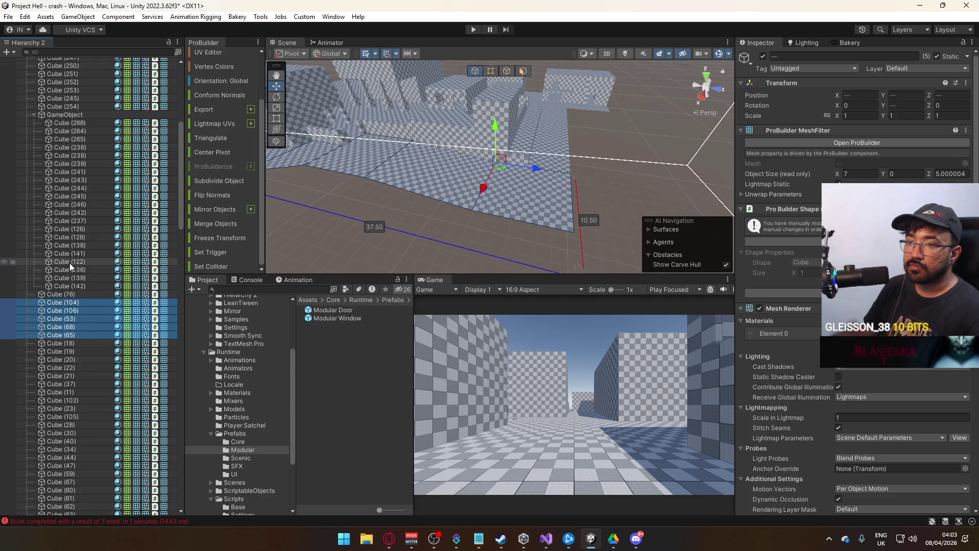
pyautogui.click(33, 116)
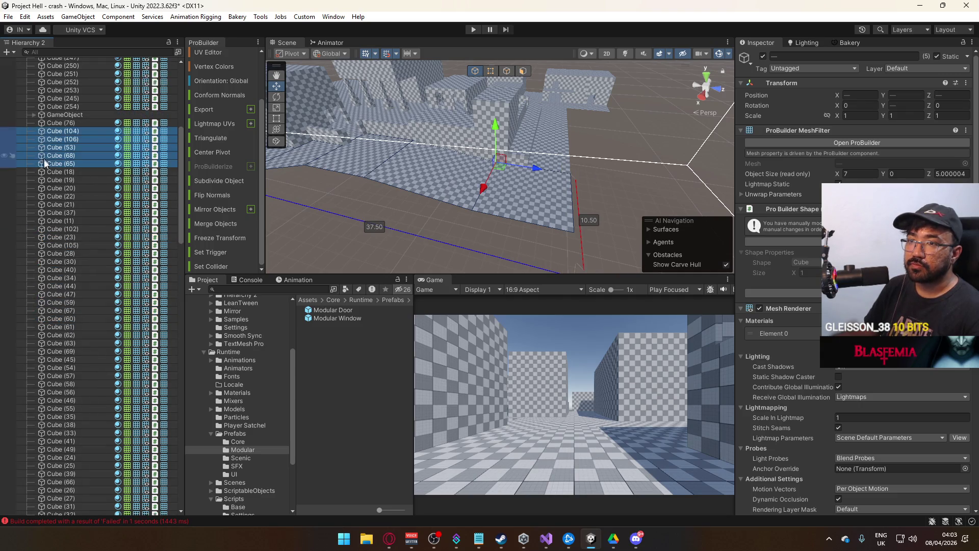
pyautogui.scroll(3, 62, 182)
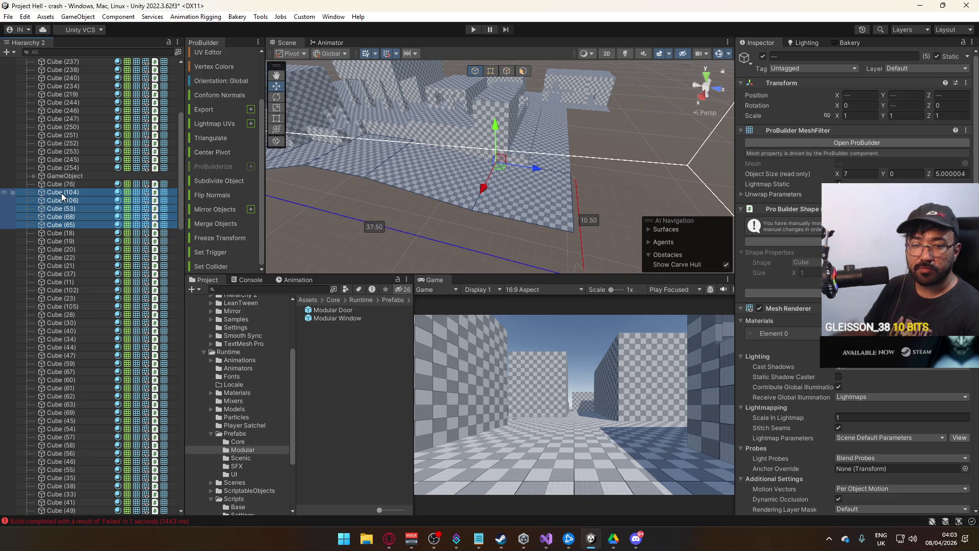
pyautogui.moveTo(440, 228); pyautogui.dragTo(381, 221)
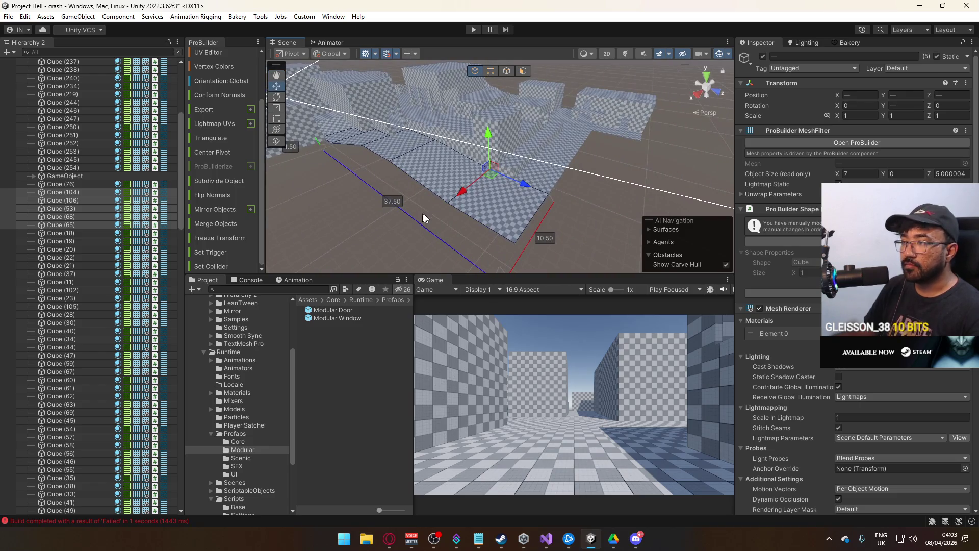
pyautogui.click(60, 191)
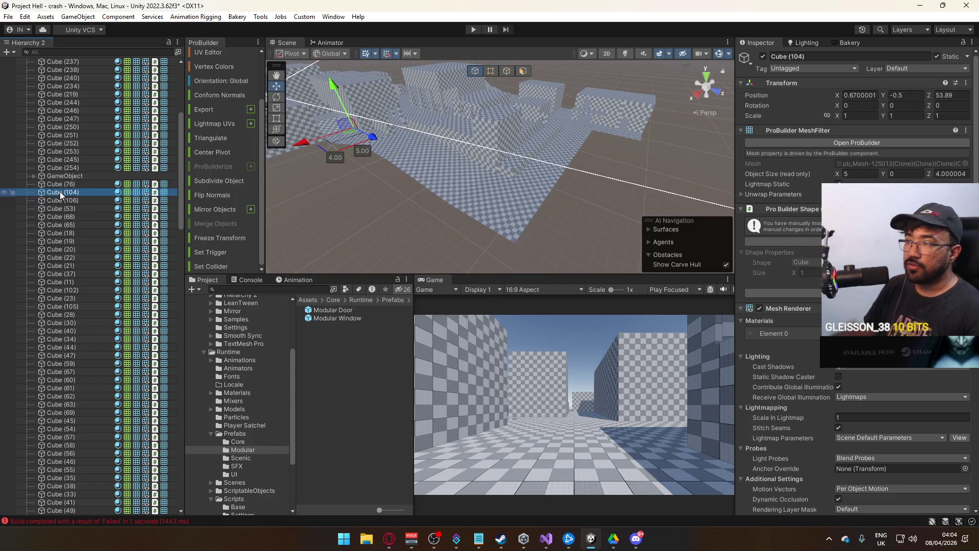
pyautogui.moveTo(361, 207)
pyautogui.mouseDown()
pyautogui.moveTo(471, 200)
pyautogui.moveTo(411, 190)
pyautogui.moveTo(504, 191)
pyautogui.moveTo(485, 192)
pyautogui.mouseUp()
pyautogui.click(411, 191)
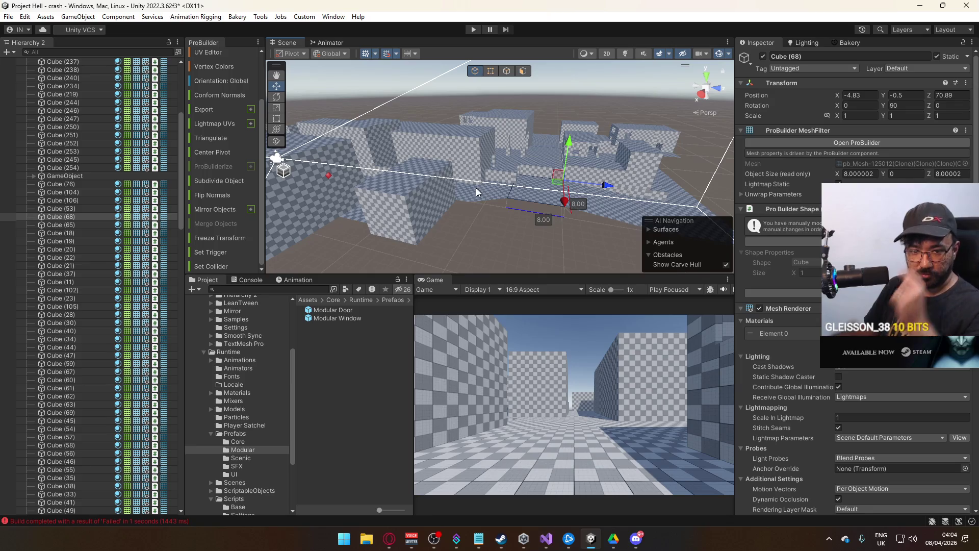
pyautogui.moveTo(518, 204)
pyautogui.mouseDown()
pyautogui.moveTo(332, 211)
pyautogui.moveTo(458, 203)
pyautogui.moveTo(538, 216)
pyautogui.moveTo(404, 258)
pyautogui.moveTo(255, 222)
pyautogui.moveTo(248, 217)
pyautogui.moveTo(257, 210)
pyautogui.moveTo(154, 192)
pyautogui.moveTo(451, 188)
pyautogui.mouseUp()
pyautogui.click(475, 204)
pyautogui.click(512, 199)
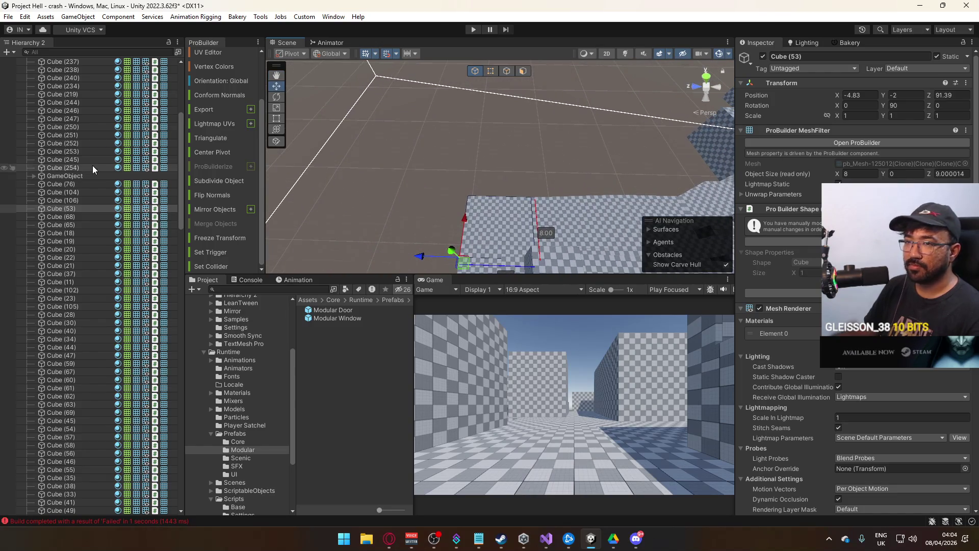
# Create an empty GameObject from Cube (53)'s context menu and move it to top level
pyautogui.click(81, 173)
pyautogui.hotkey('ctrl', 'z')
pyautogui.rightClick(64, 208)
pyautogui.click(84, 217)
pyautogui.moveTo(47, 217); pyautogui.dragTo(48, 205)
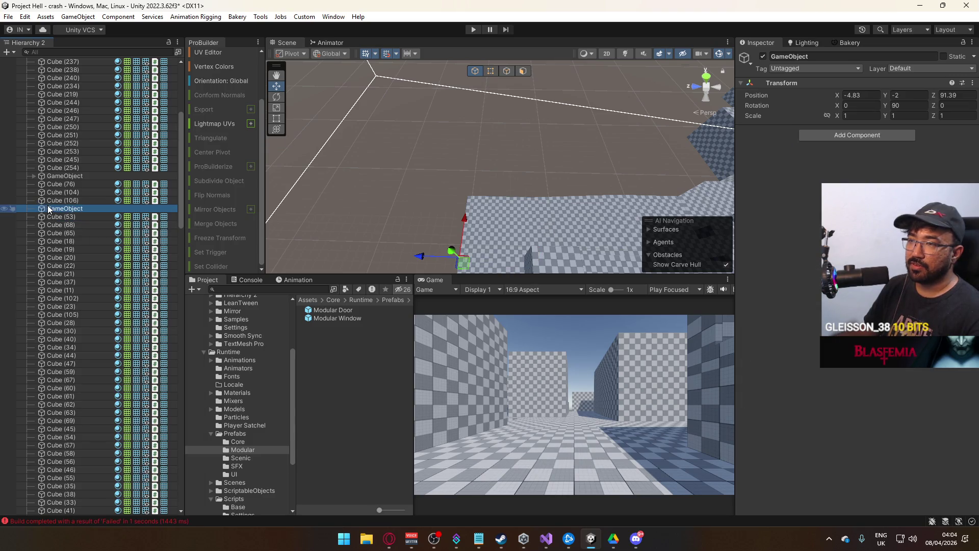
pyautogui.doubleClick(47, 208)
# Position the empty GameObject at -3, -2, 71 and place it at the top of Core
pyautogui.moveTo(526, 200)
pyautogui.mouseDown()
pyautogui.moveTo(452, 186)
pyautogui.moveTo(463, 214)
pyautogui.moveTo(343, 204)
pyautogui.moveTo(219, 132)
pyautogui.moveTo(413, 132)
pyautogui.mouseUp()
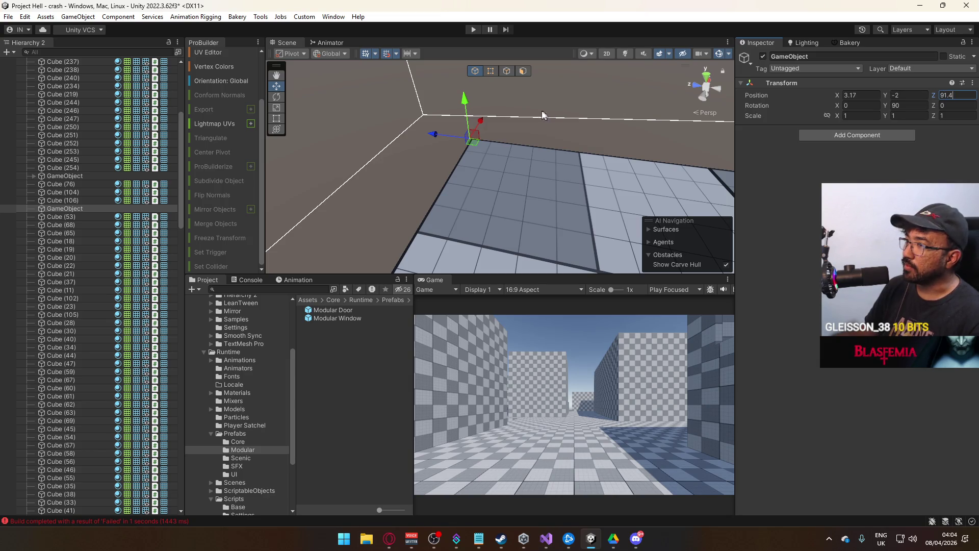
pyautogui.moveTo(448, 133); pyautogui.dragTo(452, 134)
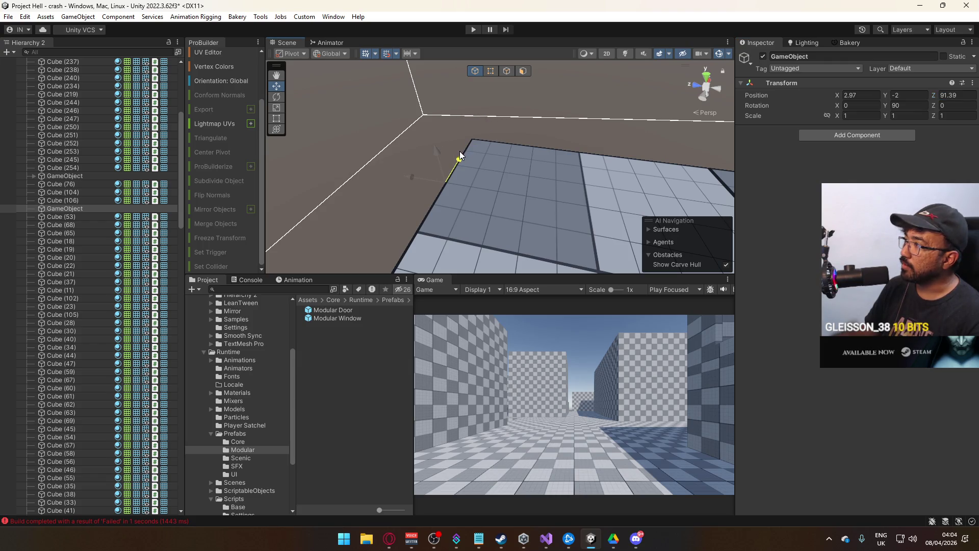
pyautogui.moveTo(460, 152); pyautogui.dragTo(497, 130)
pyautogui.click(88, 209)
pyautogui.scroll(6, 105, 199)
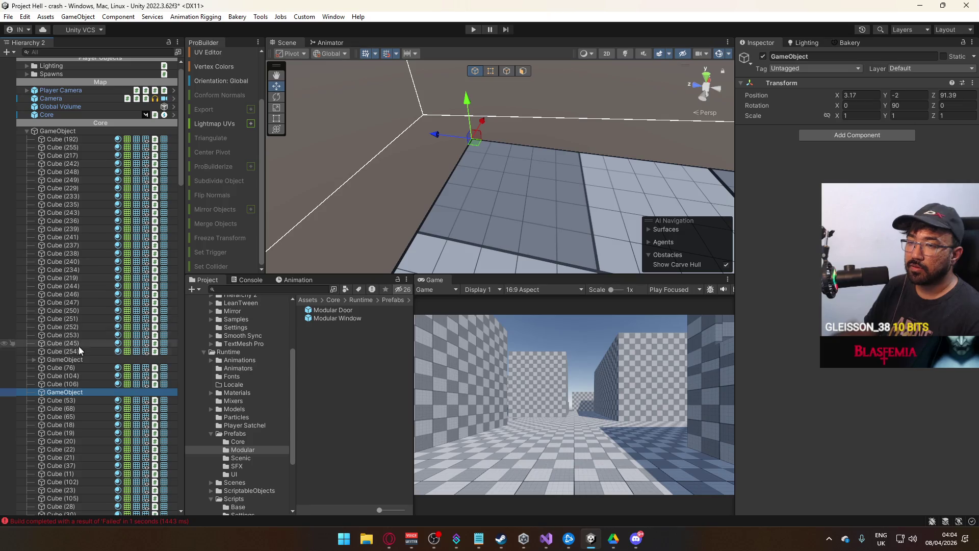
pyautogui.moveTo(67, 389); pyautogui.dragTo(58, 130)
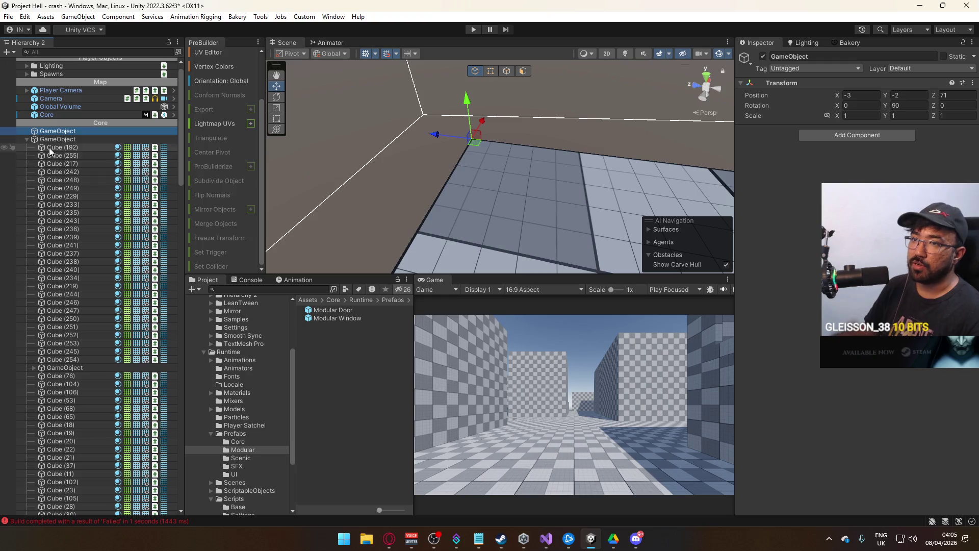
pyautogui.doubleClick(57, 139)
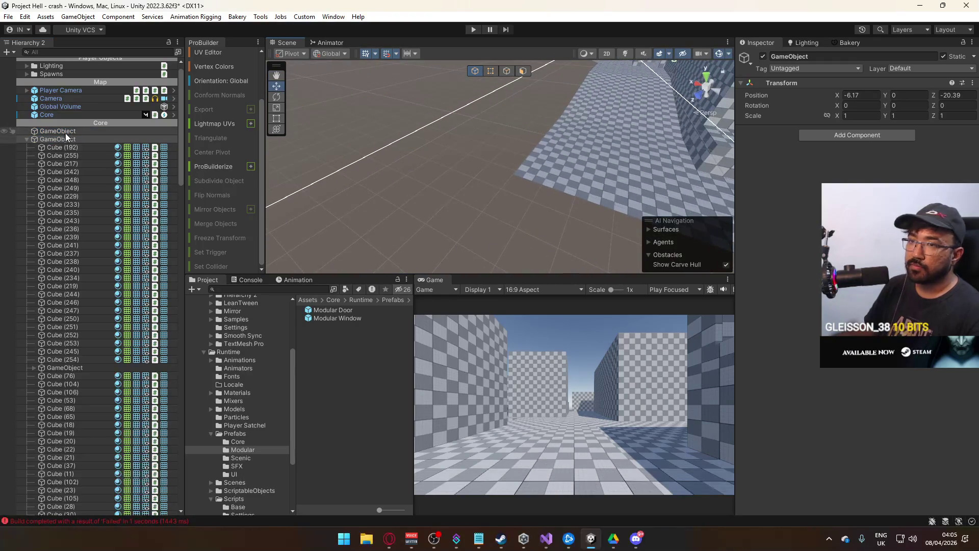
pyautogui.doubleClick(64, 131)
pyautogui.click(517, 177)
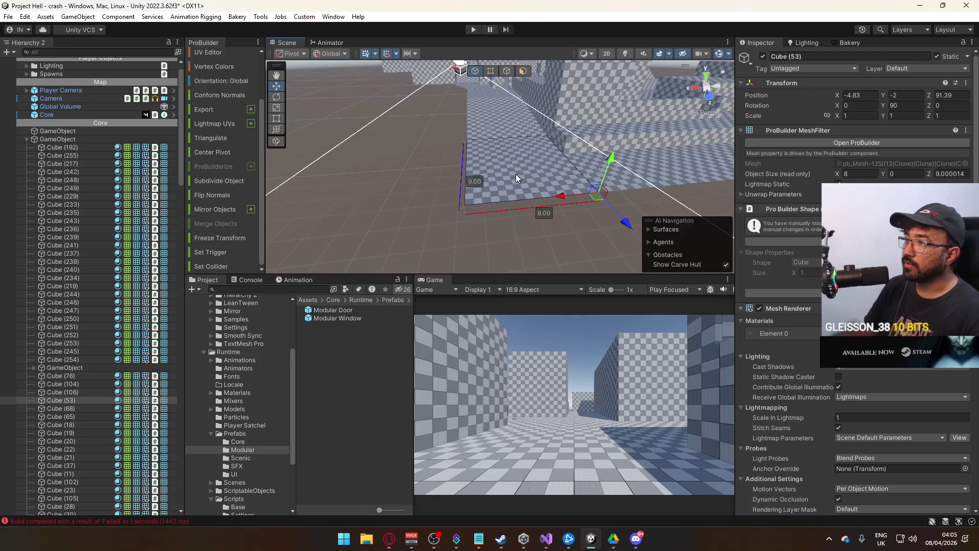
# Multi-select the first road floor cubes, including Cube (65), Cube (68) and Cube (102)
pyautogui.keyDown('shift'); pyautogui.click(427, 146); pyautogui.keyUp('shift')
pyautogui.press('f')
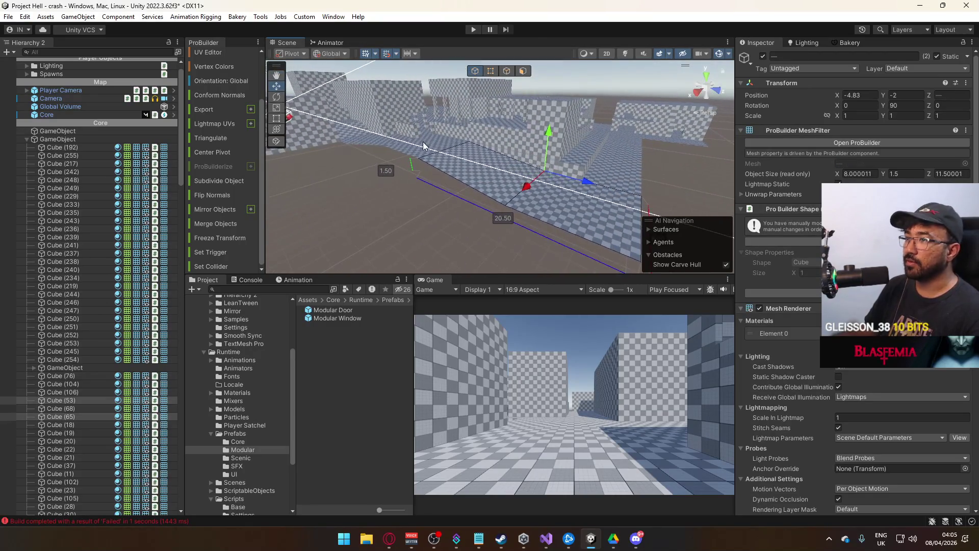
pyautogui.click(423, 146)
pyautogui.press('f')
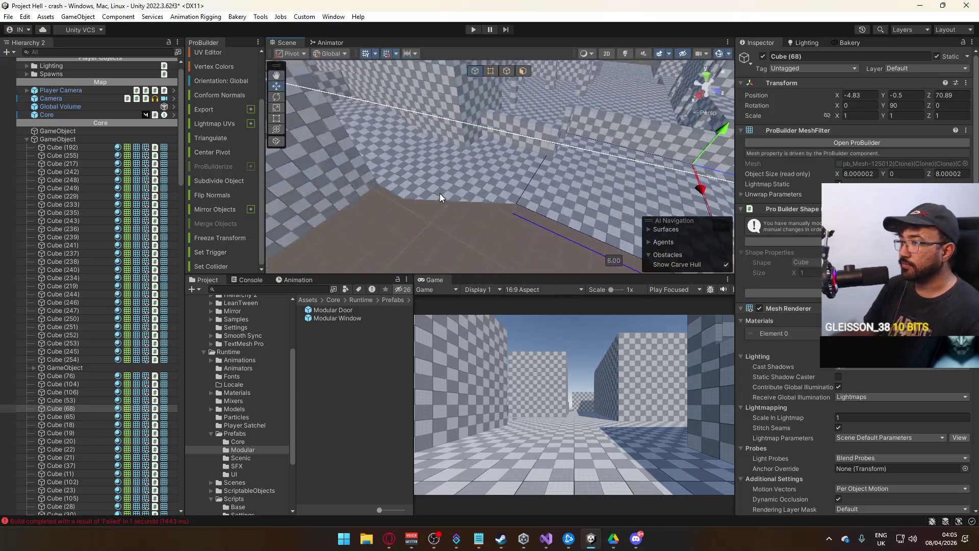
pyautogui.keyDown('shift'); pyautogui.click(470, 173); pyautogui.keyUp('shift')
pyautogui.keyDown('shift'); pyautogui.click(451, 166); pyautogui.keyUp('shift')
pyautogui.press('f')
pyautogui.keyDown('shift'); pyautogui.click(458, 156); pyautogui.keyUp('shift')
pyautogui.keyDown('shift'); pyautogui.click(458, 155); pyautogui.keyUp('shift')
pyautogui.moveTo(458, 155)
pyautogui.mouseDown()
pyautogui.moveTo(444, 153)
pyautogui.moveTo(465, 152)
pyautogui.moveTo(503, 181)
pyautogui.moveTo(495, 215)
pyautogui.moveTo(484, 140)
pyautogui.mouseUp()
pyautogui.keyDown('shift'); pyautogui.click(464, 152); pyautogui.keyUp('shift')
pyautogui.keyDown('shift'); pyautogui.click(483, 137); pyautogui.keyUp('shift')
pyautogui.keyDown('shift'); pyautogui.click(490, 145); pyautogui.keyUp('shift')
pyautogui.keyDown('shift'); pyautogui.click(511, 184); pyautogui.keyUp('shift')
pyautogui.moveTo(512, 184)
pyautogui.mouseDown()
pyautogui.moveTo(551, 219)
pyautogui.moveTo(490, 206)
pyautogui.mouseUp()
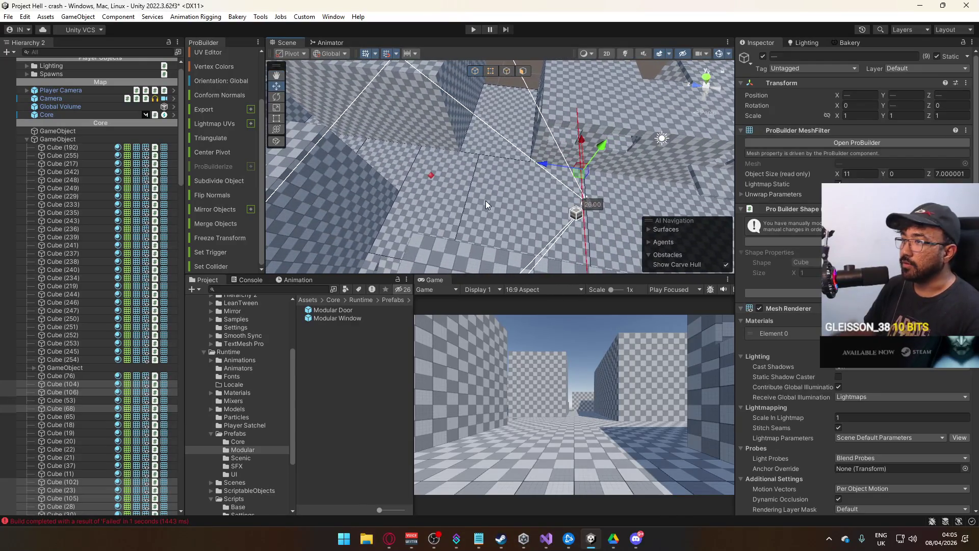
# Add the remaining road floor pieces to the selection and drop cubes that aren't road
pyautogui.keyDown('shift'); pyautogui.click(485, 200); pyautogui.keyUp('shift')
pyautogui.moveTo(446, 108)
pyautogui.mouseDown()
pyautogui.moveTo(420, 112)
pyautogui.moveTo(497, 112)
pyautogui.mouseUp()
pyautogui.keyDown('shift'); pyautogui.click(534, 153); pyautogui.keyUp('shift')
pyautogui.moveTo(534, 153)
pyautogui.mouseDown()
pyautogui.moveTo(441, 146)
pyautogui.moveTo(636, 151)
pyautogui.moveTo(628, 138)
pyautogui.mouseUp()
pyautogui.keyDown('shift'); pyautogui.click(560, 153); pyautogui.keyUp('shift')
pyautogui.moveTo(515, 148)
pyautogui.mouseDown()
pyautogui.moveTo(459, 153)
pyautogui.moveTo(622, 144)
pyautogui.moveTo(551, 173)
pyautogui.moveTo(480, 186)
pyautogui.moveTo(579, 192)
pyautogui.moveTo(483, 155)
pyautogui.moveTo(498, 140)
pyautogui.moveTo(367, 136)
pyautogui.moveTo(258, 164)
pyautogui.moveTo(153, 219)
pyautogui.mouseUp()
pyautogui.keyDown('shift'); pyautogui.click(480, 186); pyautogui.keyUp('shift')
pyautogui.keyDown('shift'); pyautogui.click(579, 192); pyautogui.keyUp('shift')
pyautogui.keyDown('shift'); pyautogui.click(559, 183); pyautogui.keyUp('shift')
pyautogui.keyDown('shift'); pyautogui.click(498, 139); pyautogui.keyUp('shift')
pyautogui.keyDown('shift'); pyautogui.click(466, 105); pyautogui.keyUp('shift')
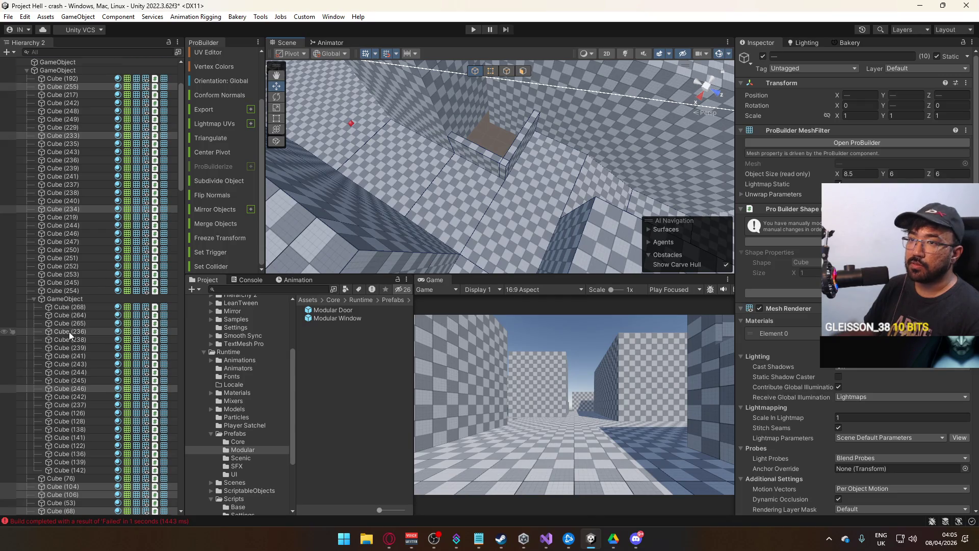
pyautogui.scroll(5, 68, 332)
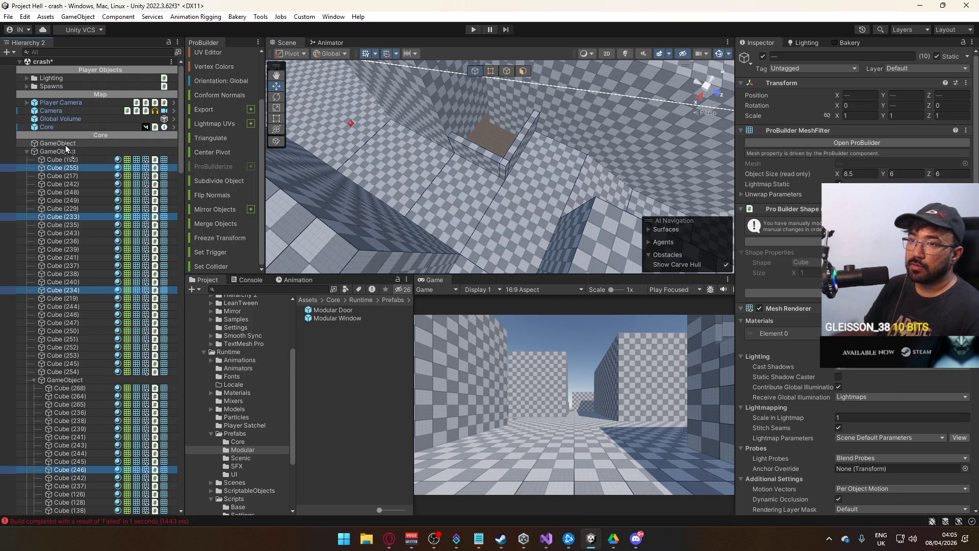
# Parent the selected road cubes under the new empty GameObject and check the group
pyautogui.moveTo(65, 147); pyautogui.dragTo(66, 143)
pyautogui.click(34, 144)
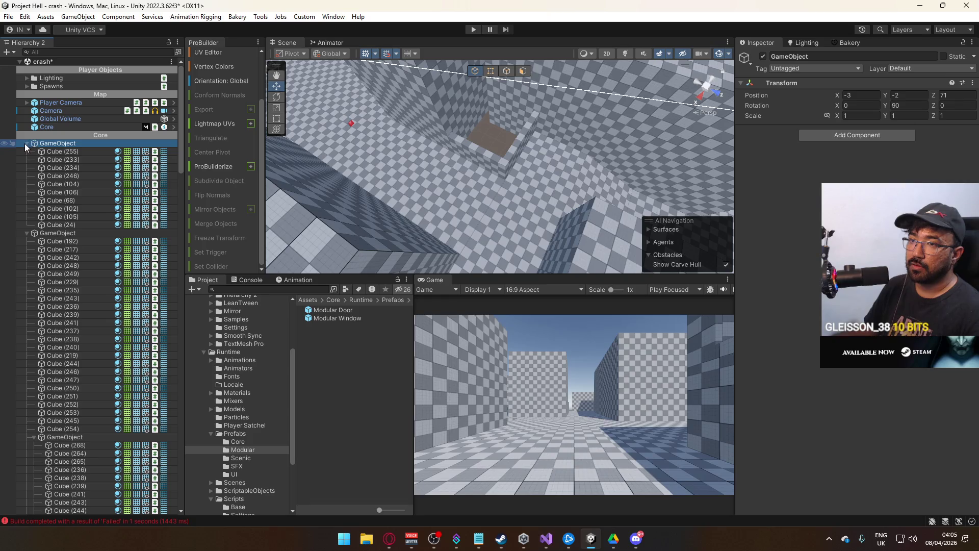
pyautogui.moveTo(438, 153)
pyautogui.mouseDown()
pyautogui.moveTo(456, 133)
pyautogui.moveTo(127, 147)
pyautogui.mouseUp()
pyautogui.click(76, 223)
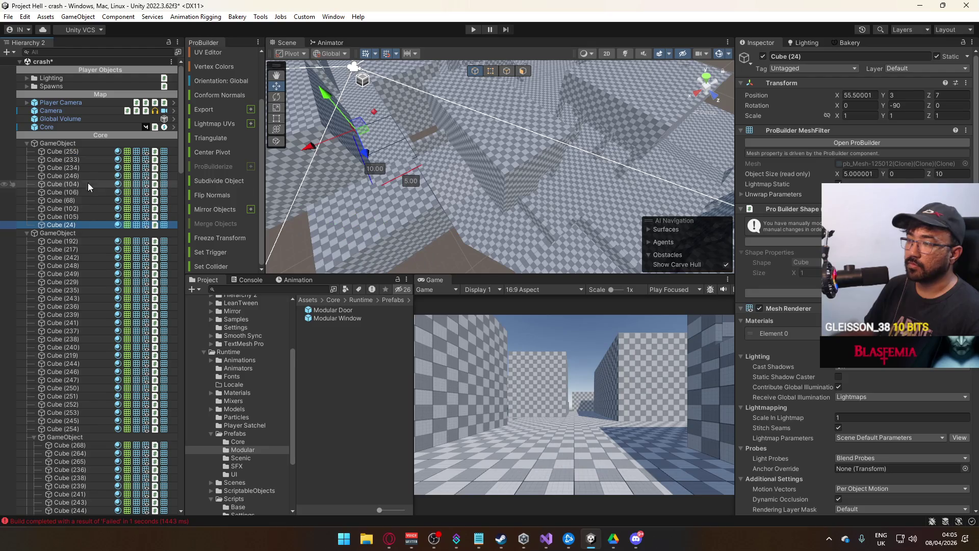
pyautogui.keyDown('shift'); pyautogui.click(84, 152); pyautogui.keyUp('shift')
# Move the missing floor pieces Cube (53) and Cube (65) into the road group
pyautogui.moveTo(418, 184)
pyautogui.mouseDown()
pyautogui.moveTo(436, 194)
pyautogui.moveTo(267, 195)
pyautogui.moveTo(321, 153)
pyautogui.moveTo(289, 151)
pyautogui.mouseUp()
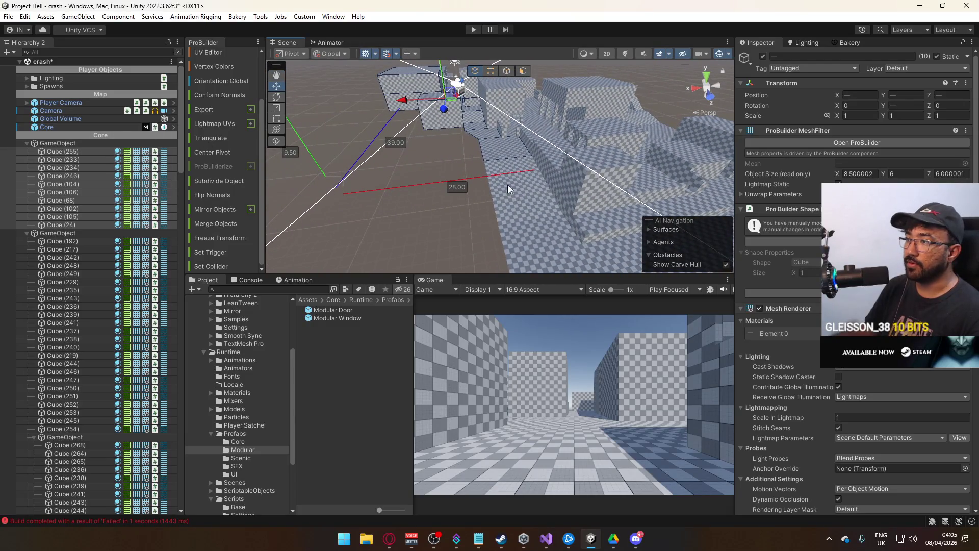
pyautogui.click(506, 190)
pyautogui.press('f')
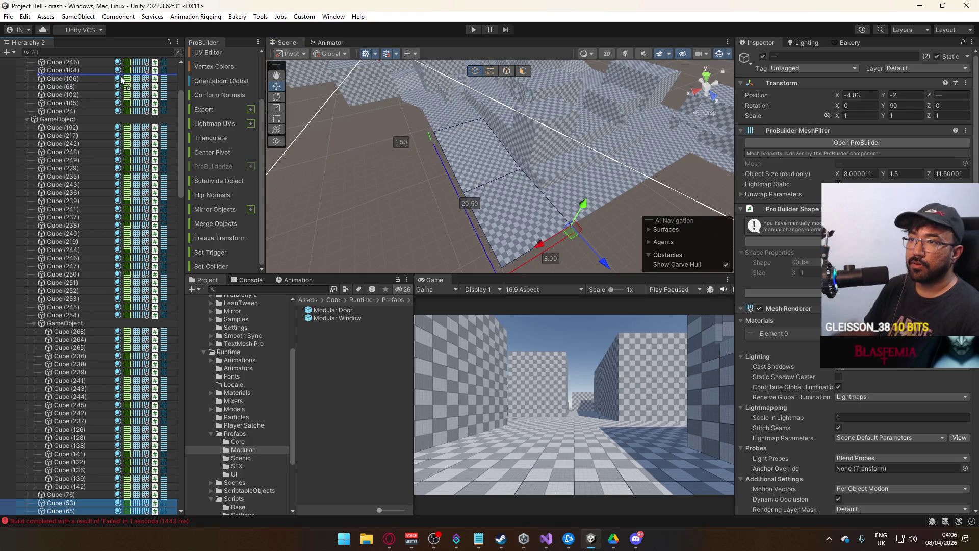
pyautogui.scroll(5, 82, 62)
pyautogui.moveTo(83, 212); pyautogui.dragTo(79, 229)
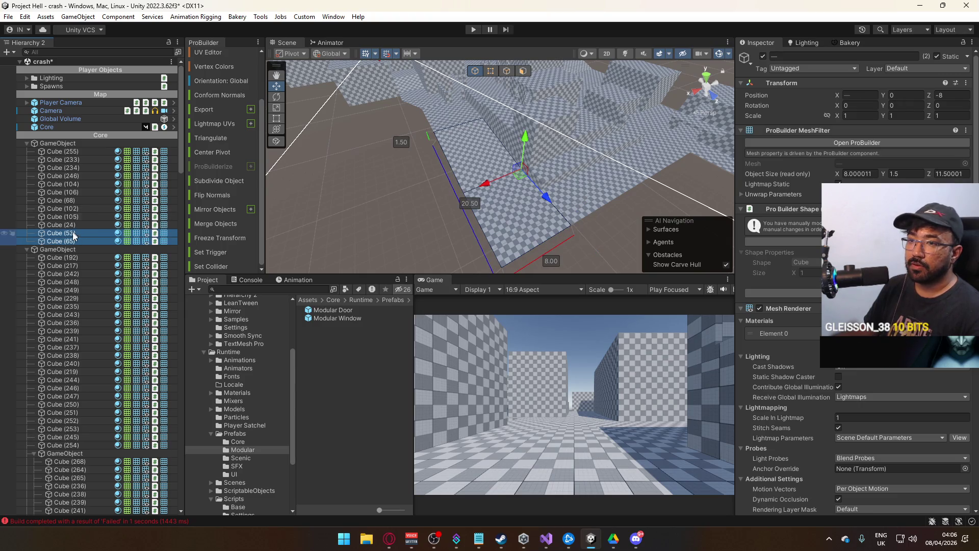
pyautogui.keyDown('shift'); pyautogui.click(61, 151); pyautogui.keyUp('shift')
pyautogui.press('f')
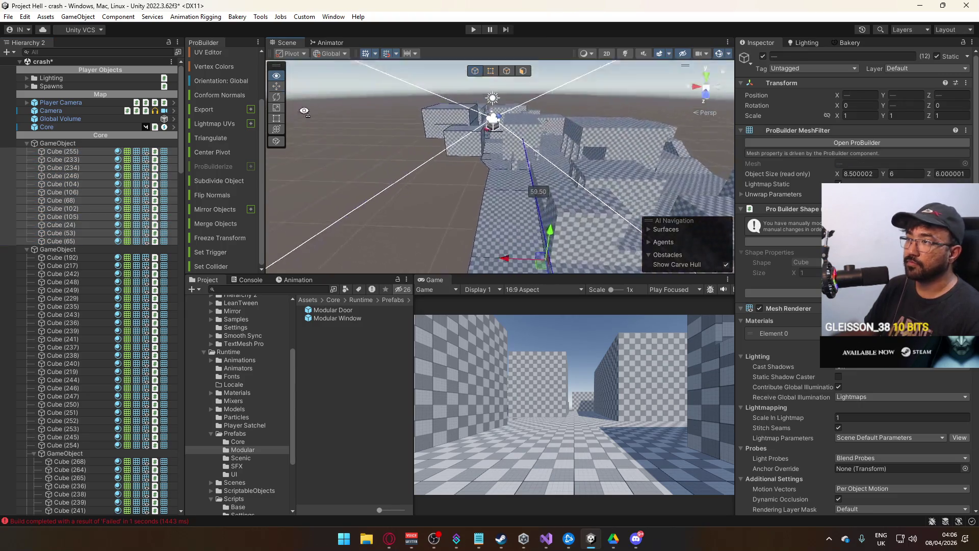
# Rename the road group to Long Road and collapse it
pyautogui.moveTo(298, 80)
pyautogui.mouseDown()
pyautogui.moveTo(102, 169)
pyautogui.moveTo(23, 176)
pyautogui.moveTo(227, 179)
pyautogui.moveTo(216, 164)
pyautogui.mouseUp()
pyautogui.click(73, 142)
pyautogui.click(73, 143)
pyautogui.write('Long Road')
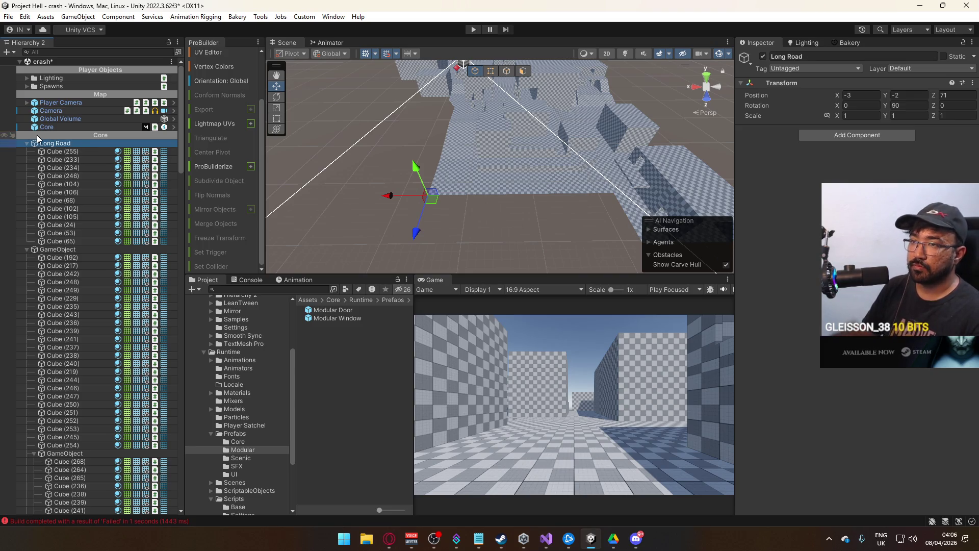
pyautogui.click(26, 143)
# Reactivate the next ungrouped GameObject and collapse the Three Houses, House Fractured and upper groups
pyautogui.doubleClick(59, 151)
pyautogui.moveTo(500, 75)
pyautogui.mouseDown()
pyautogui.moveTo(547, 109)
pyautogui.moveTo(673, 85)
pyautogui.mouseUp()
pyautogui.click(763, 57)
pyautogui.click(761, 56)
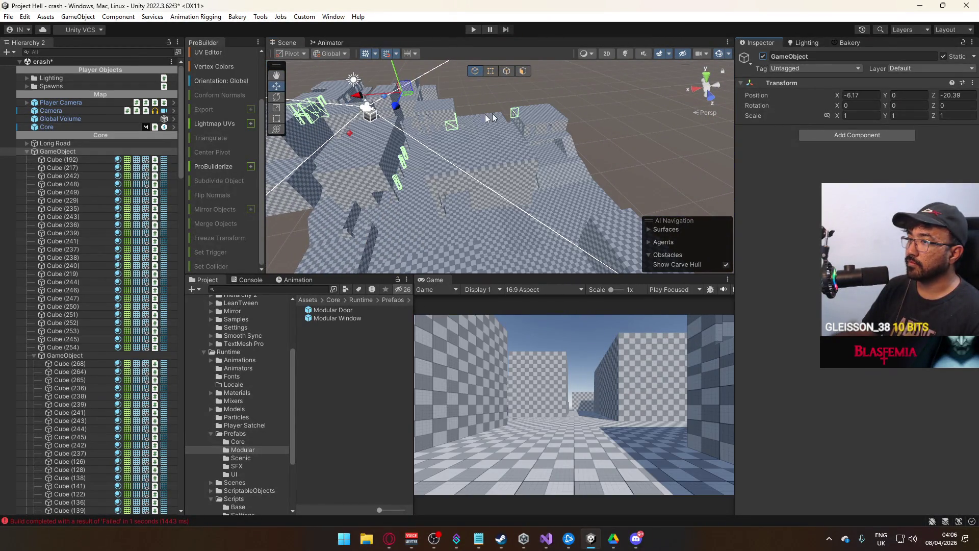
pyautogui.click(41, 158)
pyautogui.click(54, 357)
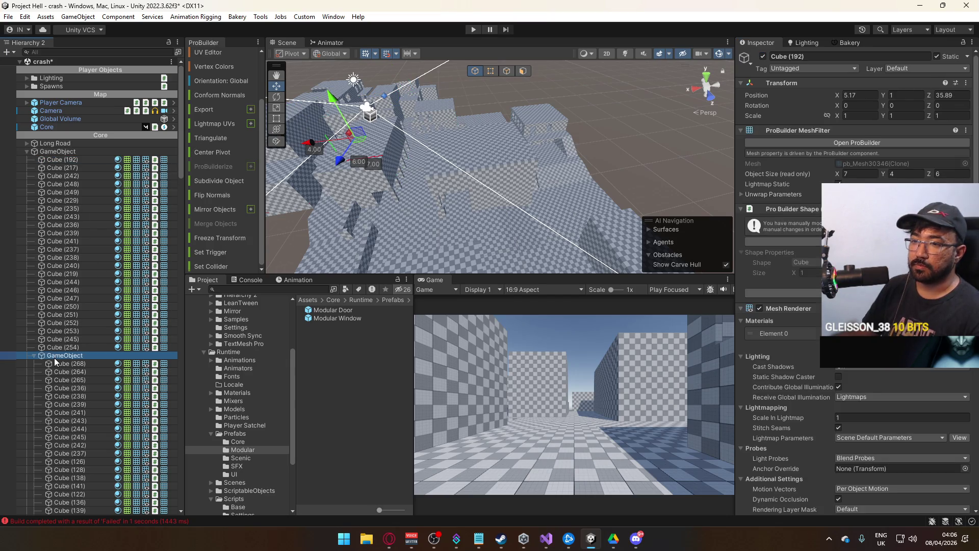
pyautogui.click(34, 356)
pyautogui.moveTo(286, 204); pyautogui.dragTo(362, 206)
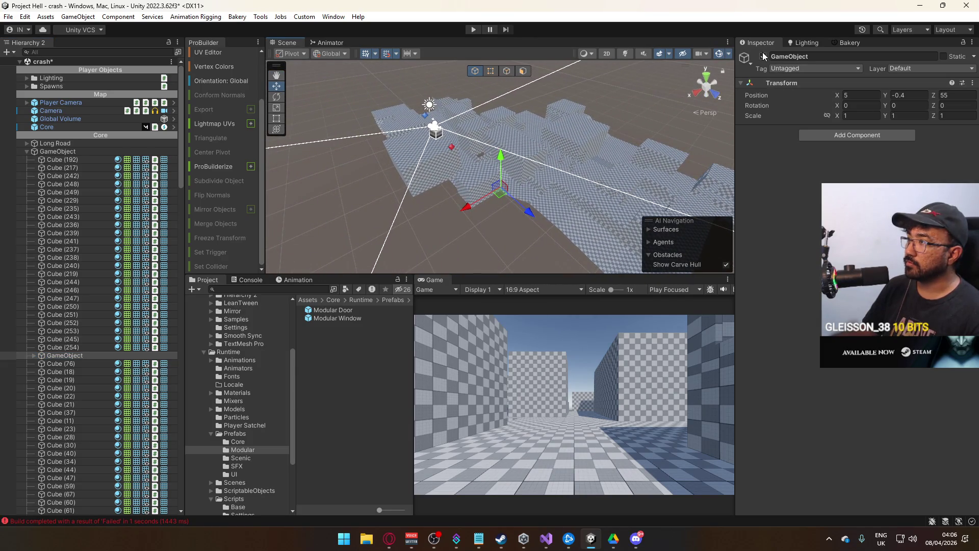
pyautogui.click(763, 55)
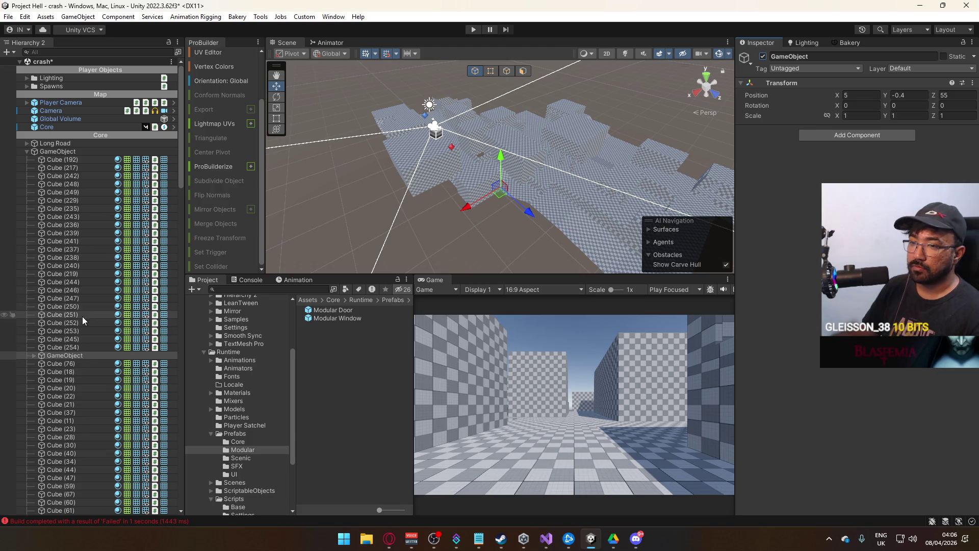
pyautogui.moveTo(179, 170)
pyautogui.mouseDown()
pyautogui.moveTo(181, 381)
pyautogui.moveTo(156, 320)
pyautogui.mouseUp()
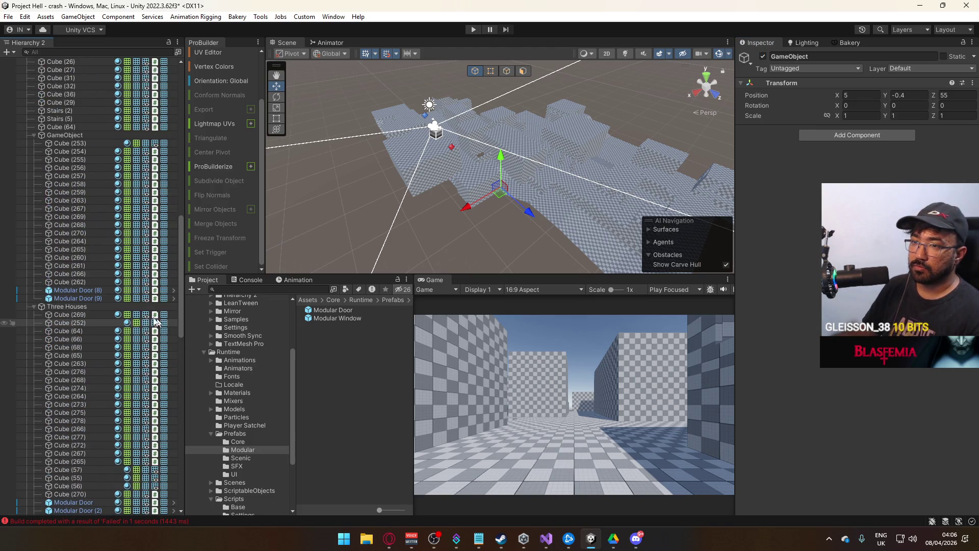
pyautogui.click(34, 135)
pyautogui.click(31, 144)
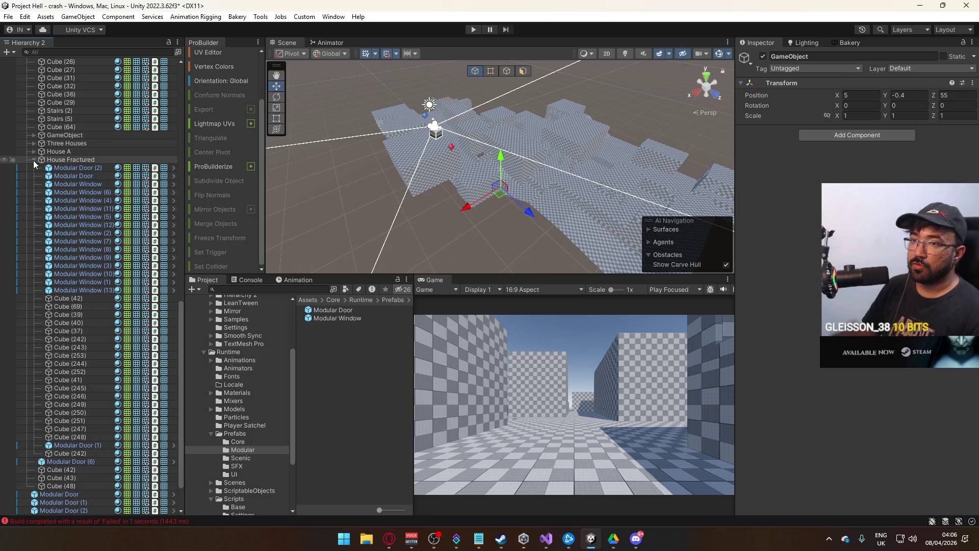
pyautogui.click(32, 160)
# Select Cube (253) through Modular Door (9) and locate their parent GameObject
pyautogui.click(81, 447)
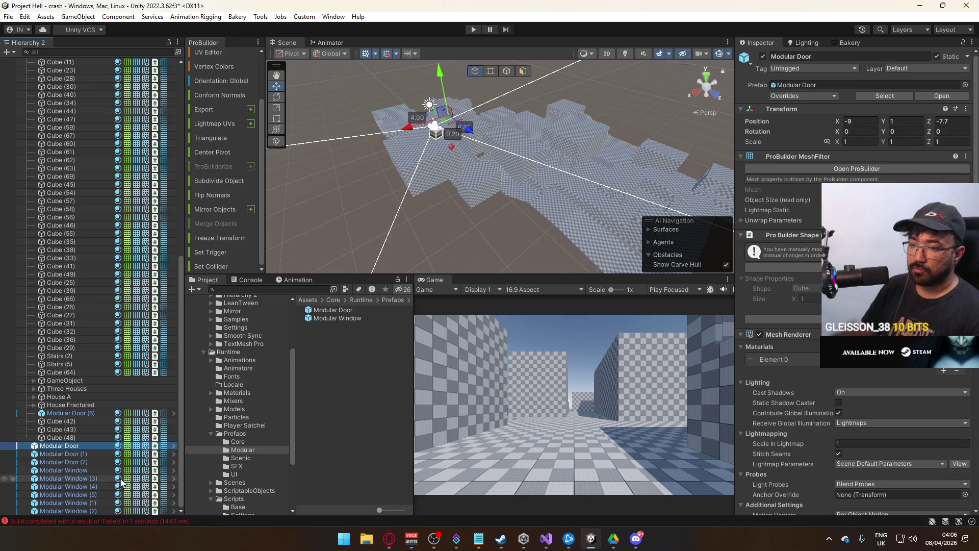
pyautogui.moveTo(479, 209)
pyautogui.mouseDown()
pyautogui.moveTo(273, 151)
pyautogui.moveTo(405, 180)
pyautogui.mouseUp()
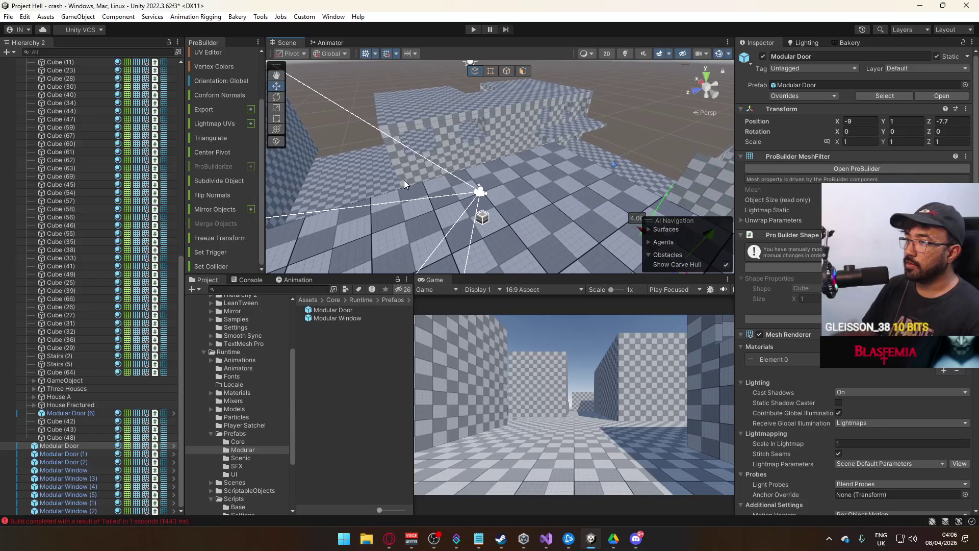
pyautogui.click(406, 178)
pyautogui.click(84, 389)
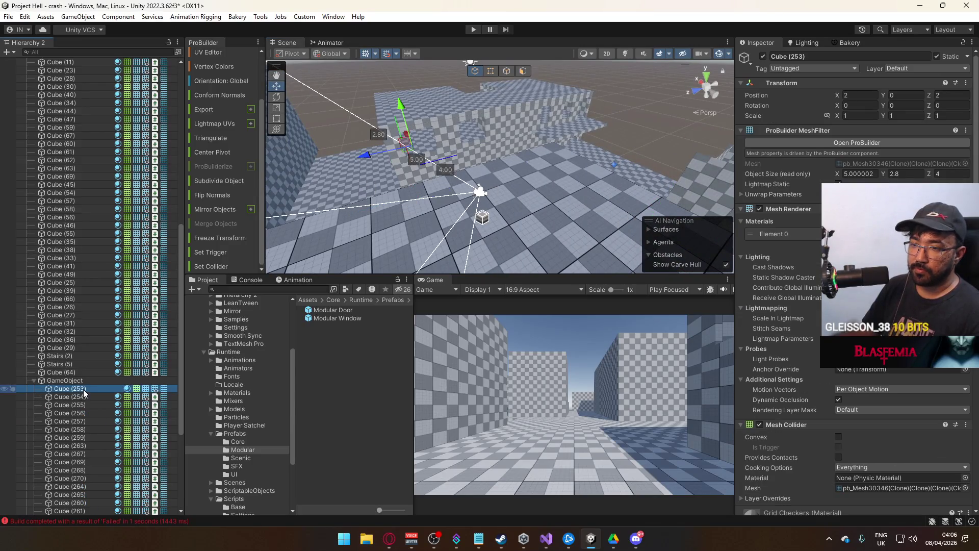
pyautogui.scroll(-5, 87, 395)
pyautogui.keyDown('shift'); pyautogui.click(105, 382); pyautogui.keyUp('shift')
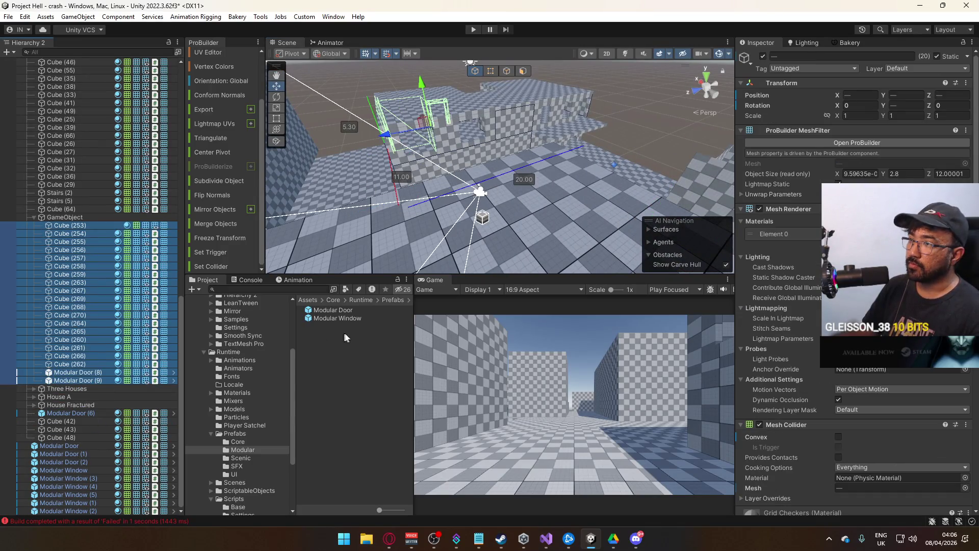
pyautogui.moveTo(490, 224); pyautogui.dragTo(540, 222)
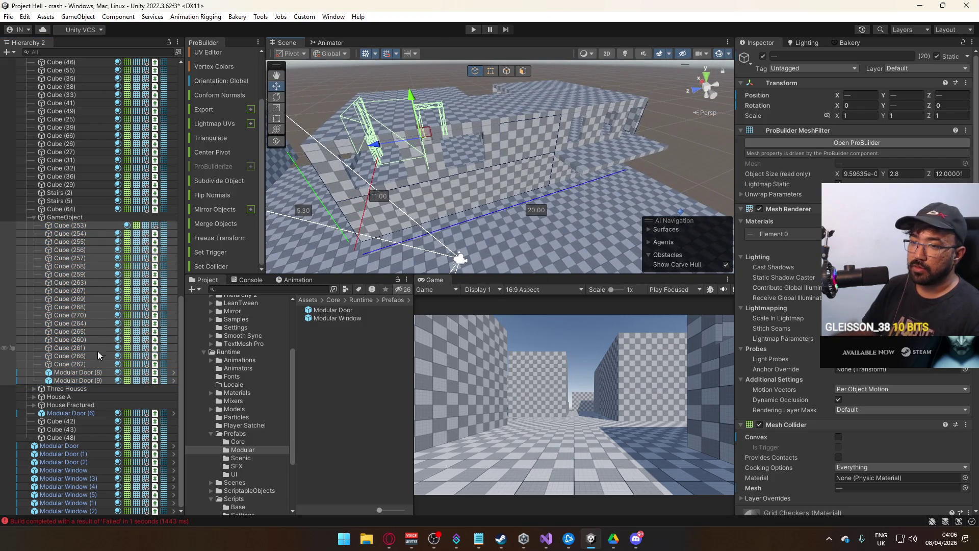
pyautogui.click(63, 218)
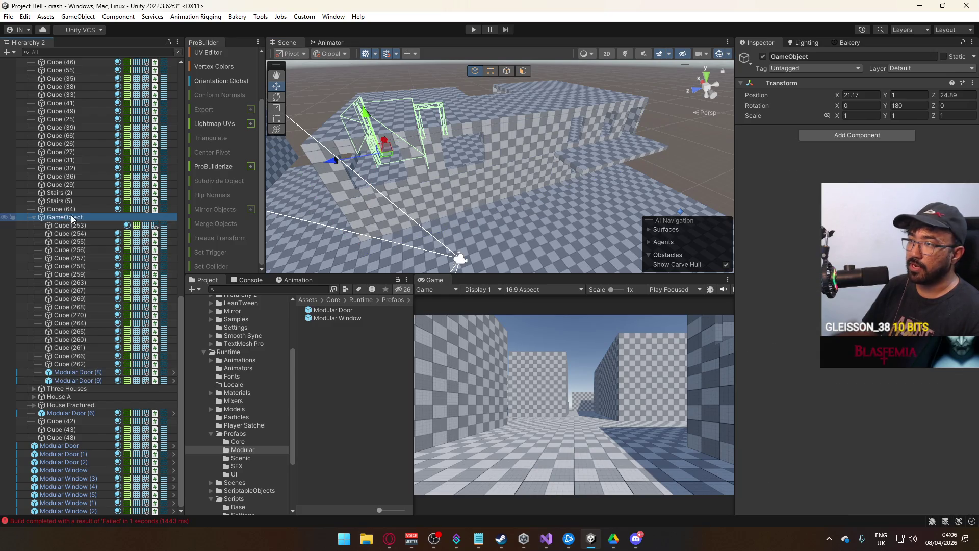
pyautogui.click(34, 218)
# Drag that GameObject group up under Core, directly below Long Road
pyautogui.scroll(5, 117, 346)
pyautogui.scroll(6, 118, 349)
pyautogui.scroll(5, 125, 348)
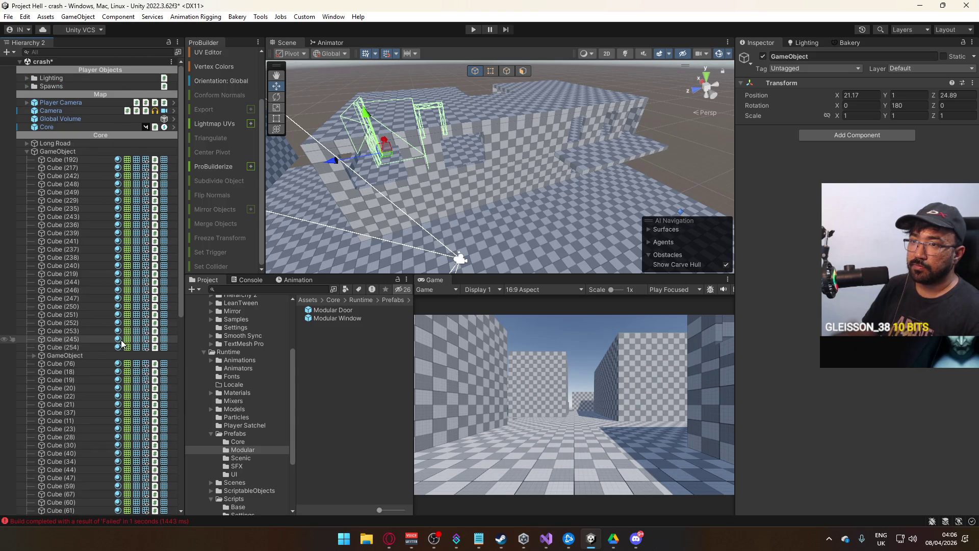
pyautogui.scroll(-7, 121, 343)
pyautogui.moveTo(78, 434); pyautogui.dragTo(102, 364)
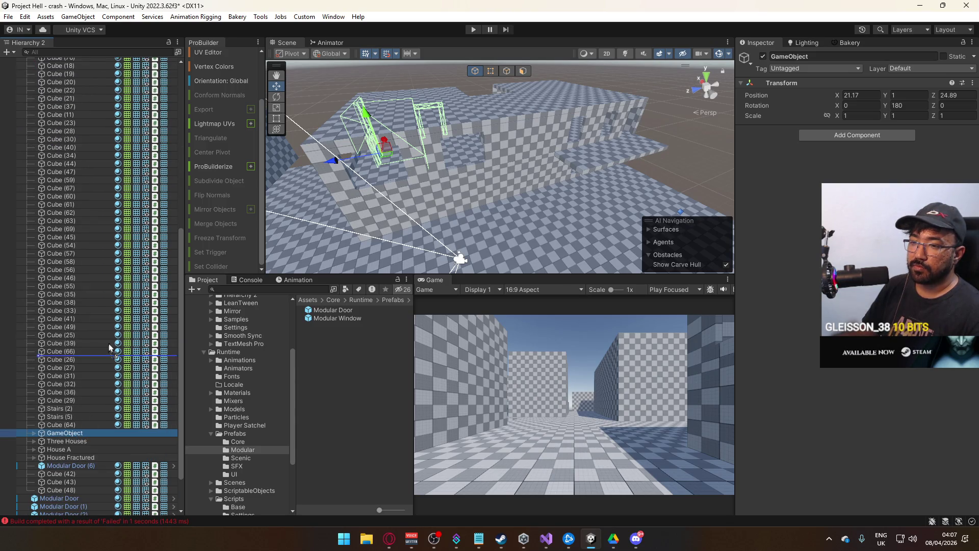
pyautogui.moveTo(110, 63)
pyautogui.mouseDown()
pyautogui.moveTo(128, 60)
pyautogui.moveTo(78, 147)
pyautogui.moveTo(86, 154)
pyautogui.mouseUp()
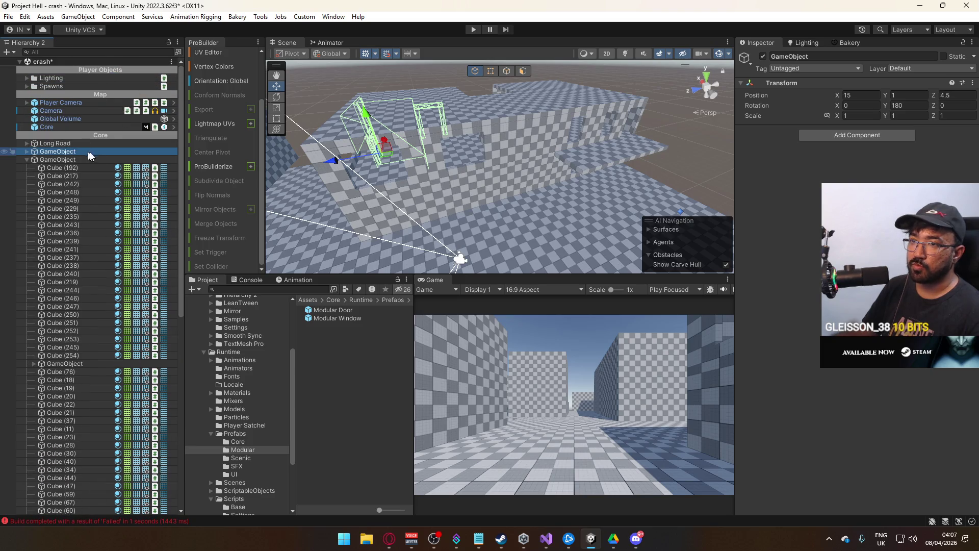
# Expand the moved group and select some of its building pieces to inspect them
pyautogui.moveTo(357, 183); pyautogui.dragTo(735, 59)
pyautogui.click(762, 56)
pyautogui.click(25, 151)
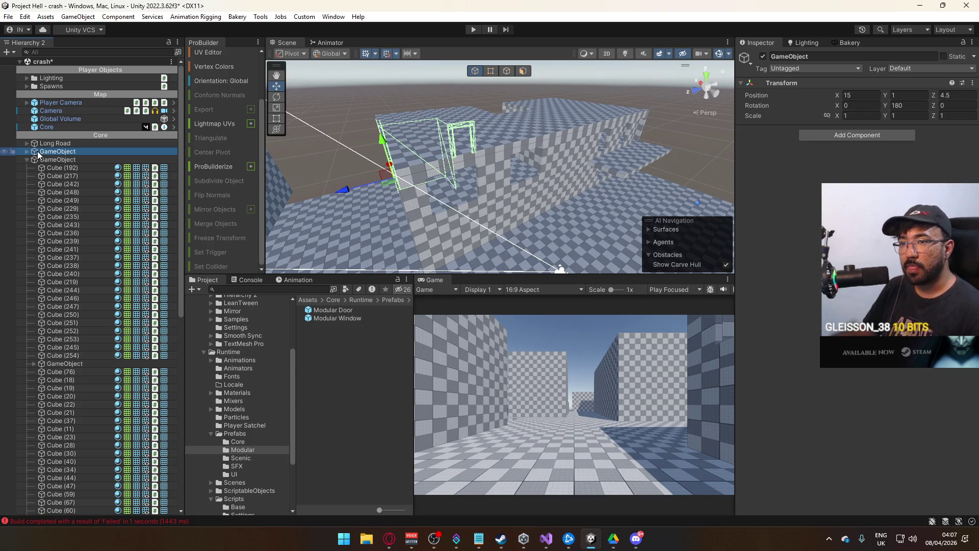
pyautogui.click(26, 151)
pyautogui.moveTo(408, 214)
pyautogui.mouseDown()
pyautogui.moveTo(437, 234)
pyautogui.moveTo(470, 223)
pyautogui.moveTo(504, 194)
pyautogui.moveTo(605, 147)
pyautogui.moveTo(797, 70)
pyautogui.mouseUp()
pyautogui.click(437, 235)
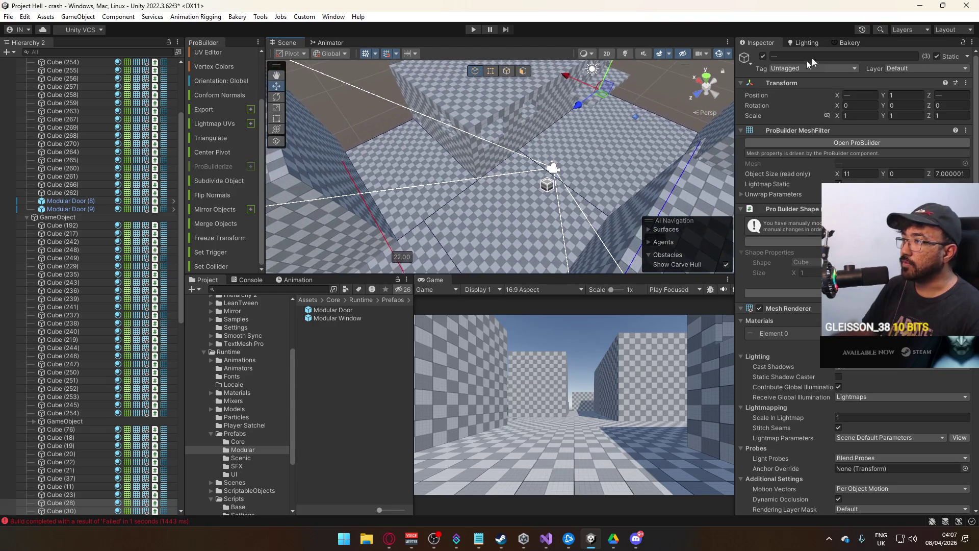
# Box-select the moved group's building cubes, view them from inside the room, then collapse the group
pyautogui.moveTo(663, 163)
pyautogui.mouseDown()
pyautogui.moveTo(606, 136)
pyautogui.moveTo(502, 127)
pyautogui.moveTo(413, 166)
pyautogui.moveTo(513, 143)
pyautogui.moveTo(351, 108)
pyautogui.moveTo(514, 189)
pyautogui.moveTo(544, 234)
pyautogui.moveTo(530, 248)
pyautogui.moveTo(380, 226)
pyautogui.moveTo(360, 202)
pyautogui.mouseUp()
pyautogui.click(408, 165)
pyautogui.click(361, 90)
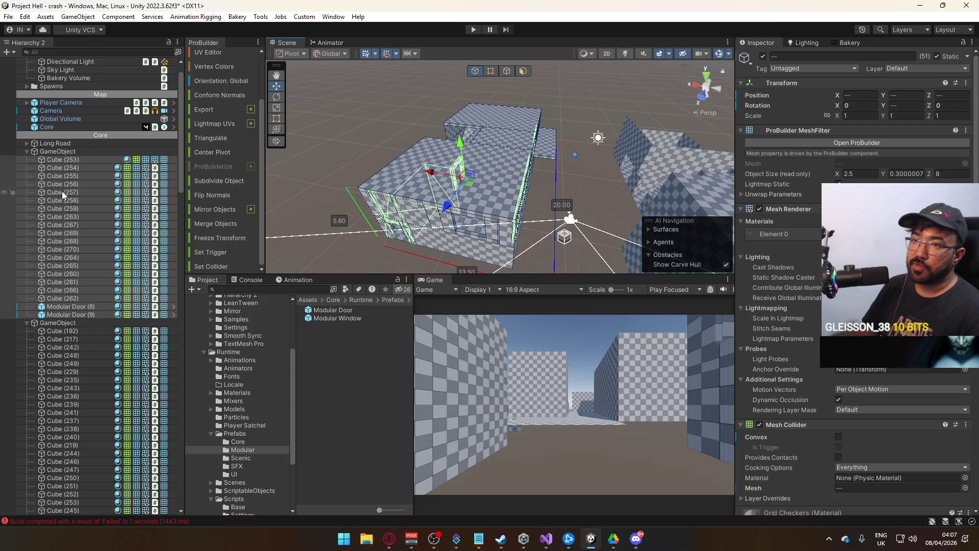
pyautogui.moveTo(540, 240)
pyautogui.mouseDown()
pyautogui.moveTo(505, 236)
pyautogui.moveTo(423, 147)
pyautogui.moveTo(96, 154)
pyautogui.mouseUp()
pyautogui.moveTo(510, 153); pyautogui.dragTo(563, 146)
pyautogui.press('f')
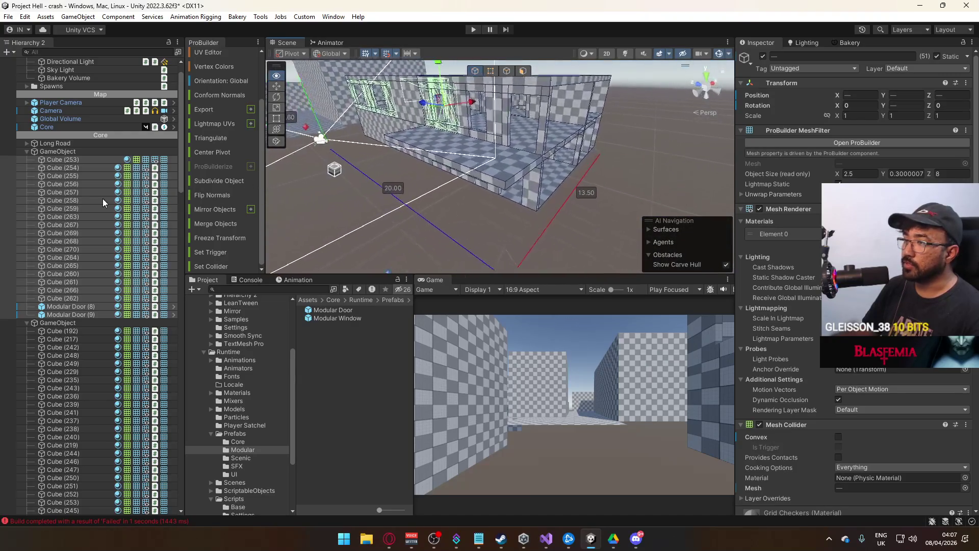
pyautogui.moveTo(124, 200)
pyautogui.mouseDown()
pyautogui.moveTo(222, 196)
pyautogui.moveTo(210, 197)
pyautogui.moveTo(234, 177)
pyautogui.moveTo(189, 147)
pyautogui.moveTo(555, 53)
pyautogui.moveTo(781, 120)
pyautogui.moveTo(852, 129)
pyautogui.moveTo(65, 128)
pyautogui.moveTo(42, 111)
pyautogui.moveTo(20, 135)
pyautogui.moveTo(916, 157)
pyautogui.moveTo(742, 184)
pyautogui.moveTo(672, 179)
pyautogui.mouseUp()
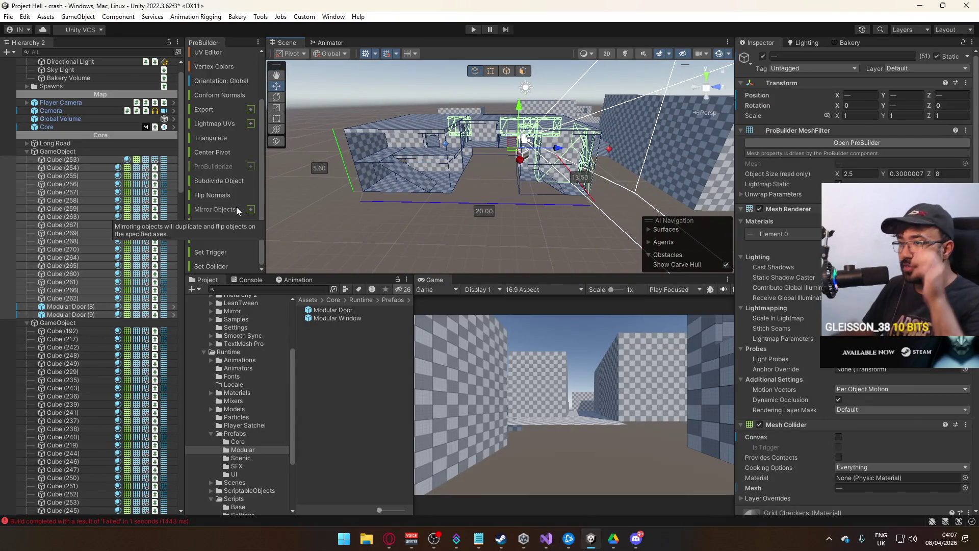
pyautogui.click(38, 155)
pyautogui.click(26, 151)
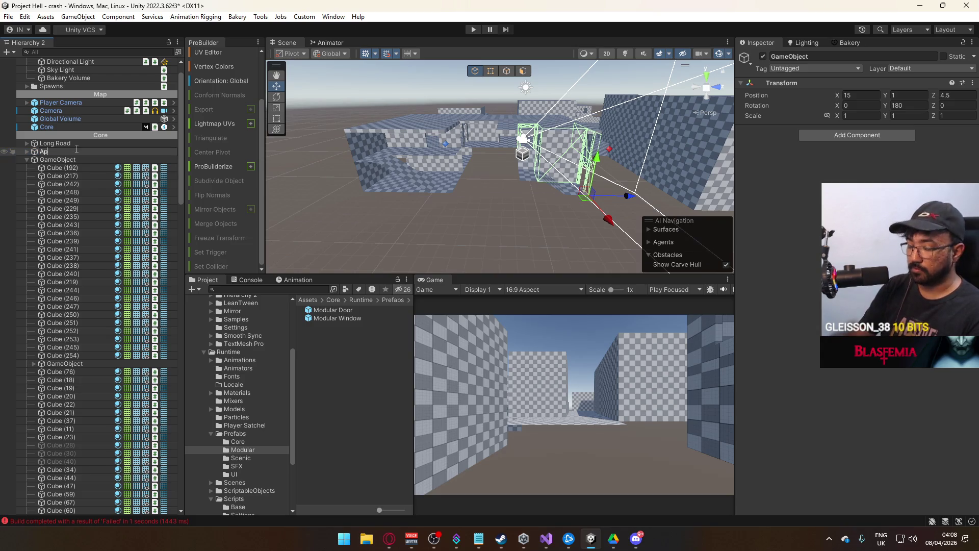
# Inspect Modular Window (3) and wall cubes (267) and (259) from inside the Apartments room
pyautogui.moveTo(550, 153); pyautogui.dragTo(602, 123)
pyautogui.moveTo(753, 120)
pyautogui.mouseDown()
pyautogui.moveTo(684, 89)
pyautogui.moveTo(381, 133)
pyautogui.mouseUp()
pyautogui.click(561, 117)
pyautogui.press('f')
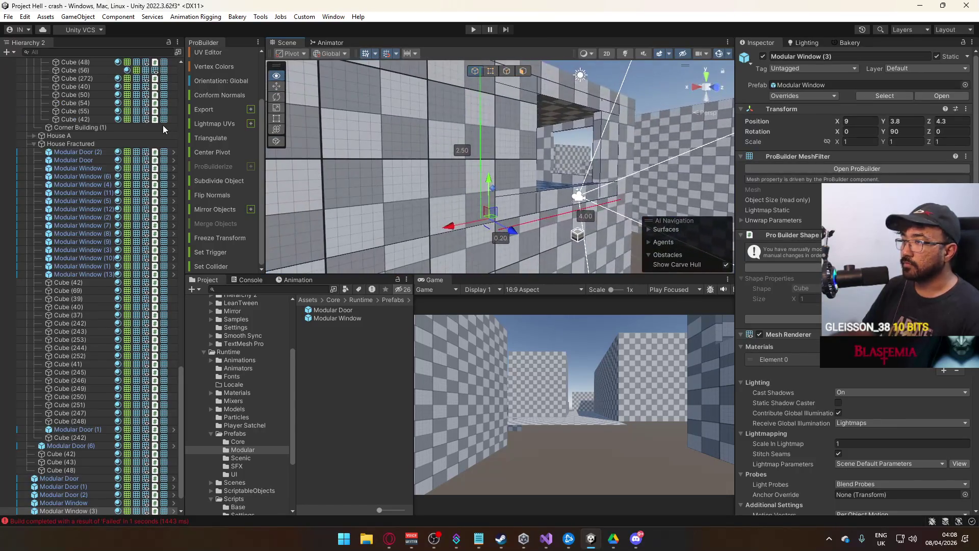
pyautogui.click(434, 167)
pyautogui.moveTo(434, 166)
pyautogui.mouseDown()
pyautogui.moveTo(698, 186)
pyautogui.moveTo(458, 156)
pyautogui.moveTo(477, 146)
pyautogui.moveTo(494, 69)
pyautogui.moveTo(533, 109)
pyautogui.mouseUp()
pyautogui.click(503, 165)
pyautogui.click(464, 146)
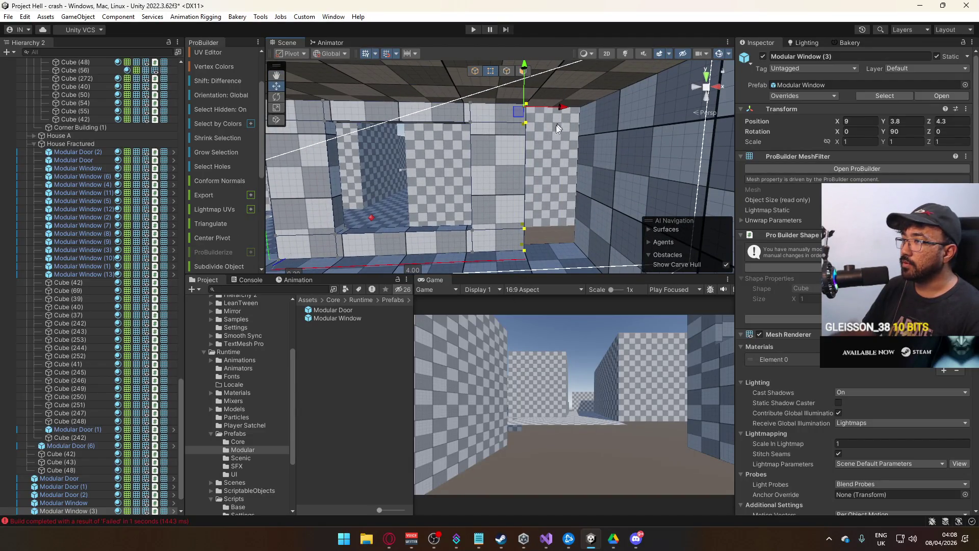
pyautogui.moveTo(521, 155); pyautogui.dragTo(503, 142)
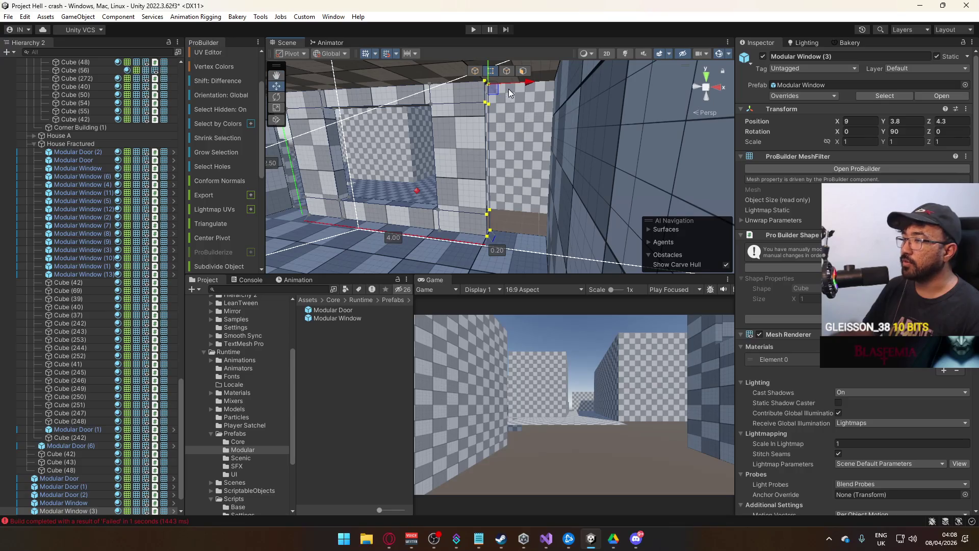
pyautogui.moveTo(543, 103)
pyautogui.mouseDown()
pyautogui.moveTo(423, 158)
pyautogui.moveTo(579, 148)
pyautogui.moveTo(497, 133)
pyautogui.mouseUp()
pyautogui.click(585, 157)
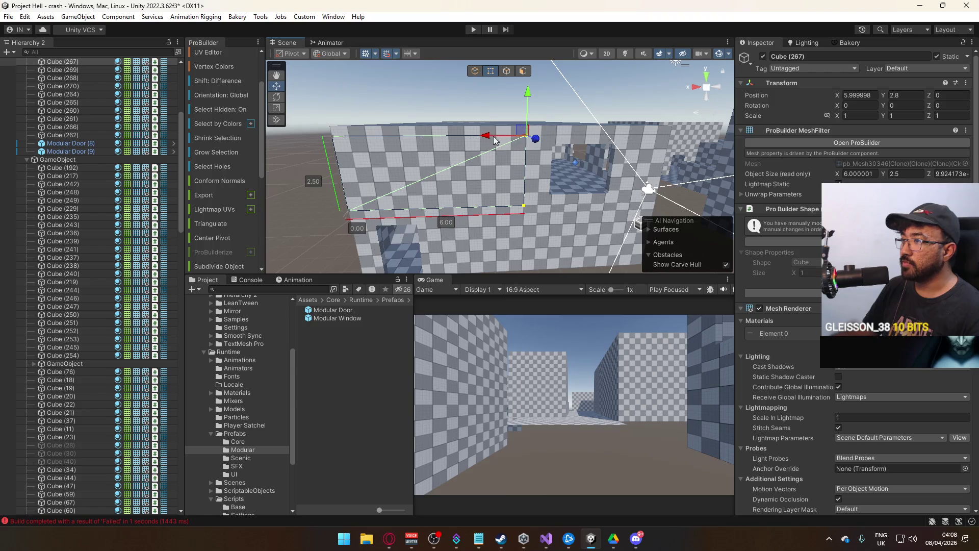
pyautogui.click(514, 228)
pyautogui.moveTo(514, 227); pyautogui.dragTo(502, 153)
pyautogui.click(497, 136)
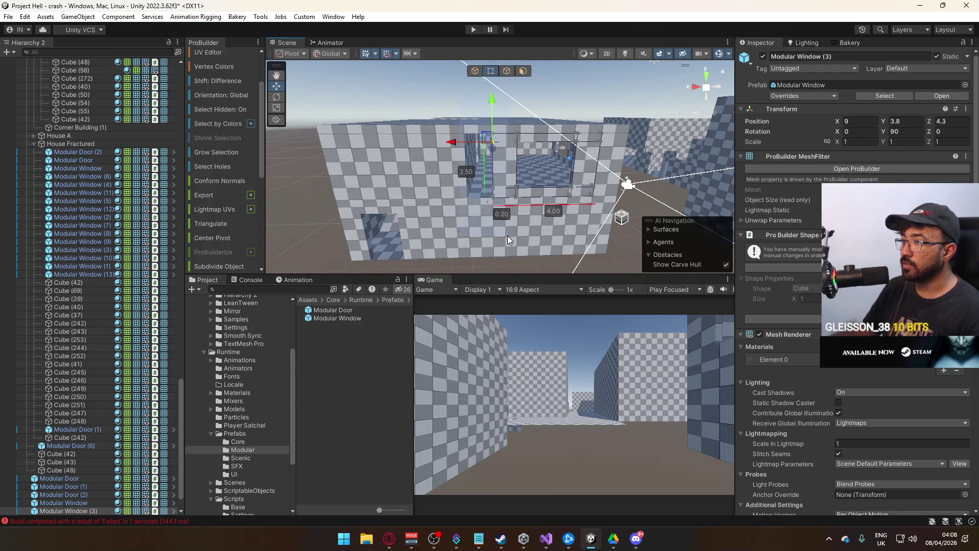
pyautogui.scroll(3, 507, 238)
# Slide Modular Window (3) along the wall, comparing it with Modular Window (5)
pyautogui.moveTo(447, 142)
pyautogui.mouseDown()
pyautogui.moveTo(404, 148)
pyautogui.moveTo(468, 167)
pyautogui.moveTo(431, 150)
pyautogui.moveTo(525, 144)
pyautogui.moveTo(559, 119)
pyautogui.mouseUp()
pyautogui.click(474, 166)
pyautogui.click(431, 150)
pyautogui.click(474, 148)
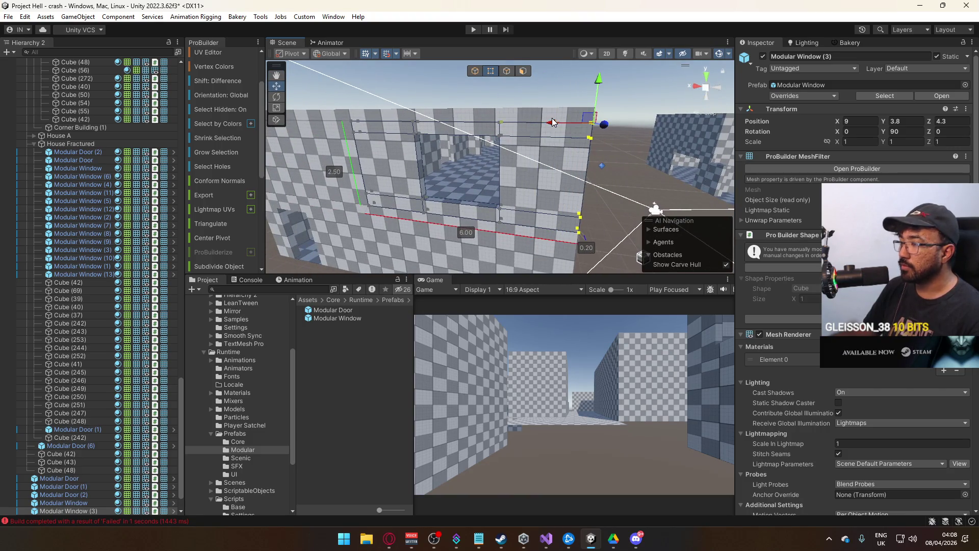
pyautogui.click(475, 71)
# Check Modular Window (4) and wall Cube (260), then collapse the Apartments group
pyautogui.moveTo(568, 152)
pyautogui.mouseDown()
pyautogui.moveTo(468, 136)
pyautogui.moveTo(526, 132)
pyautogui.mouseUp()
pyautogui.click(486, 163)
pyautogui.moveTo(487, 166)
pyautogui.mouseDown()
pyautogui.moveTo(438, 135)
pyautogui.moveTo(488, 129)
pyautogui.mouseUp()
pyautogui.click(487, 129)
pyautogui.scroll(5, 101, 157)
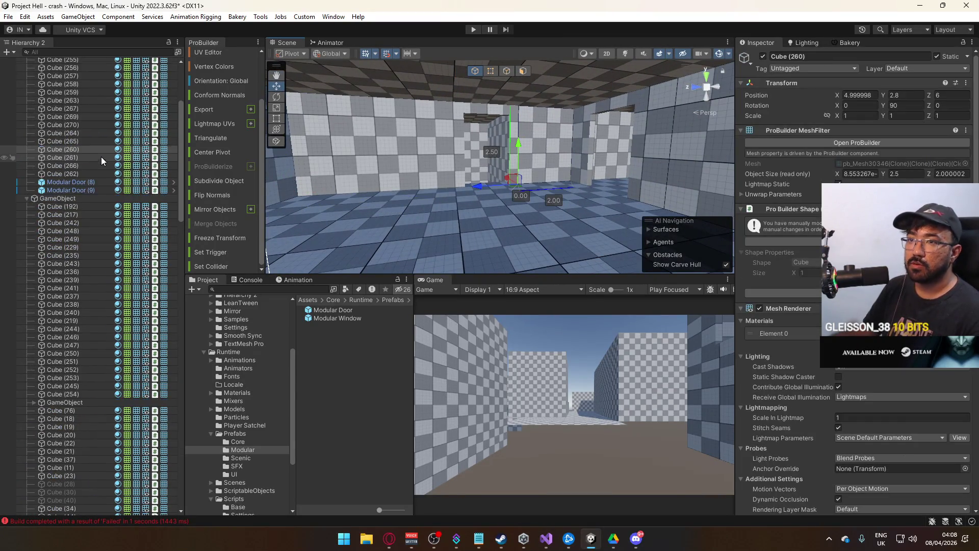
pyautogui.click(73, 98)
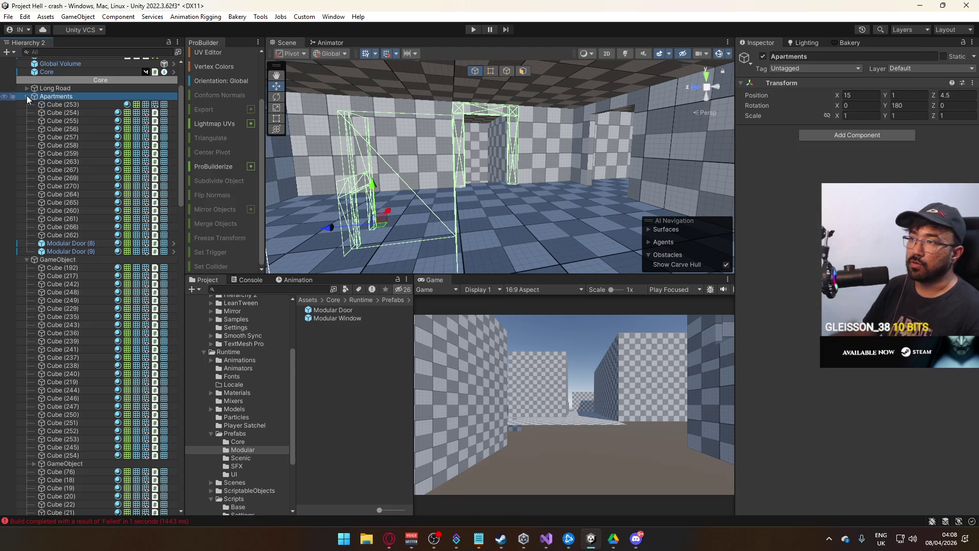
pyautogui.click(27, 96)
pyautogui.moveTo(418, 194)
pyautogui.mouseDown()
pyautogui.moveTo(526, 103)
pyautogui.moveTo(563, 225)
pyautogui.moveTo(469, 184)
pyautogui.mouseUp()
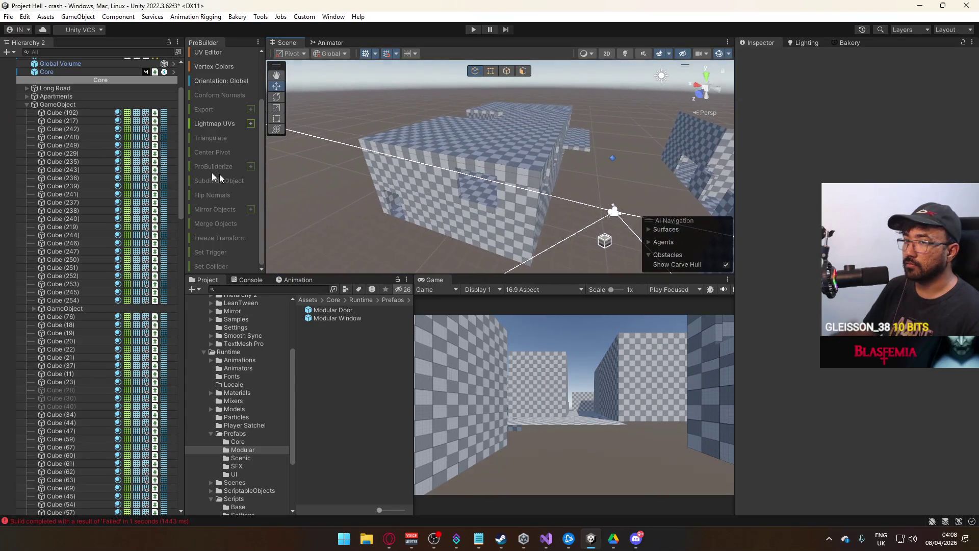
# Toggle the Apartments group's visibility, expand it, and box-select the building's 51 cubes
pyautogui.click(59, 97)
pyautogui.click(765, 56)
pyautogui.click(764, 56)
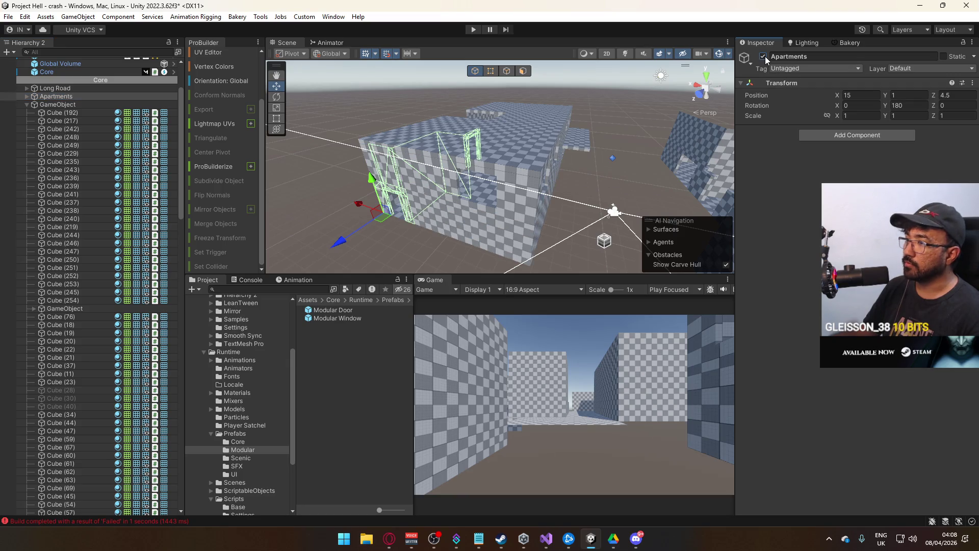
pyautogui.click(27, 96)
pyautogui.click(27, 259)
pyautogui.moveTo(459, 168); pyautogui.dragTo(438, 193)
pyautogui.moveTo(270, 267); pyautogui.dragTo(475, 205)
pyautogui.moveTo(431, 99)
pyautogui.mouseDown()
pyautogui.moveTo(611, 193)
pyautogui.moveTo(685, 216)
pyautogui.mouseUp()
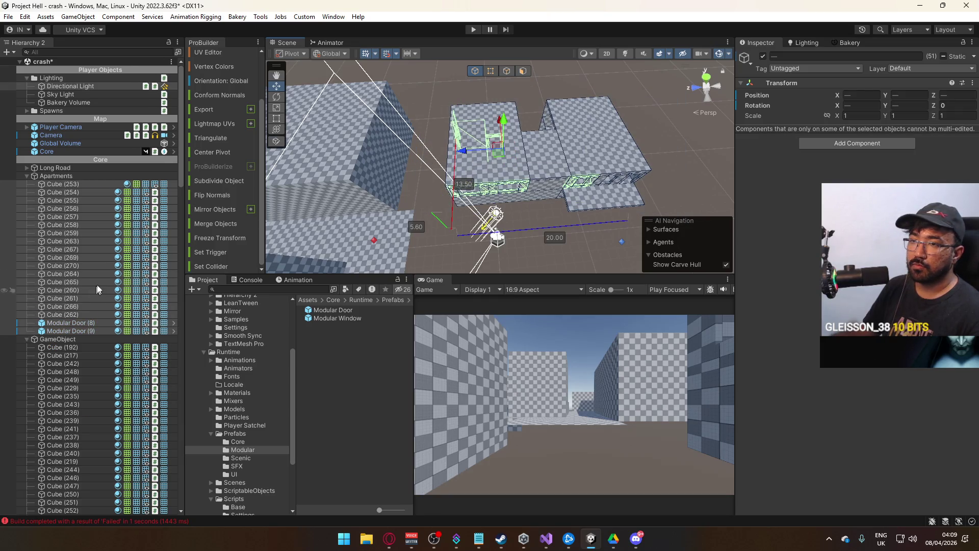
# Move the Directional Light into the Lighting group and save the scene
pyautogui.moveTo(67, 181); pyautogui.dragTo(61, 179)
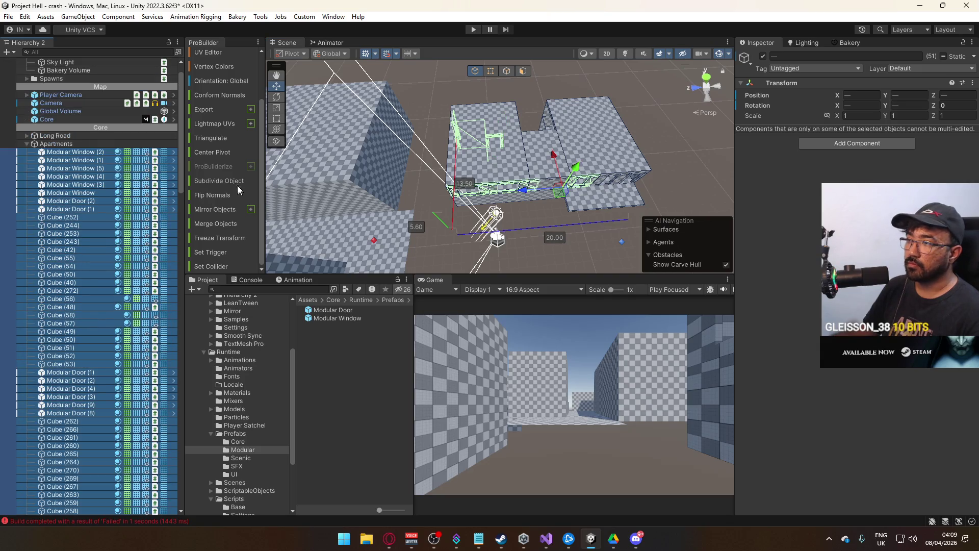
pyautogui.scroll(-3, 102, 222)
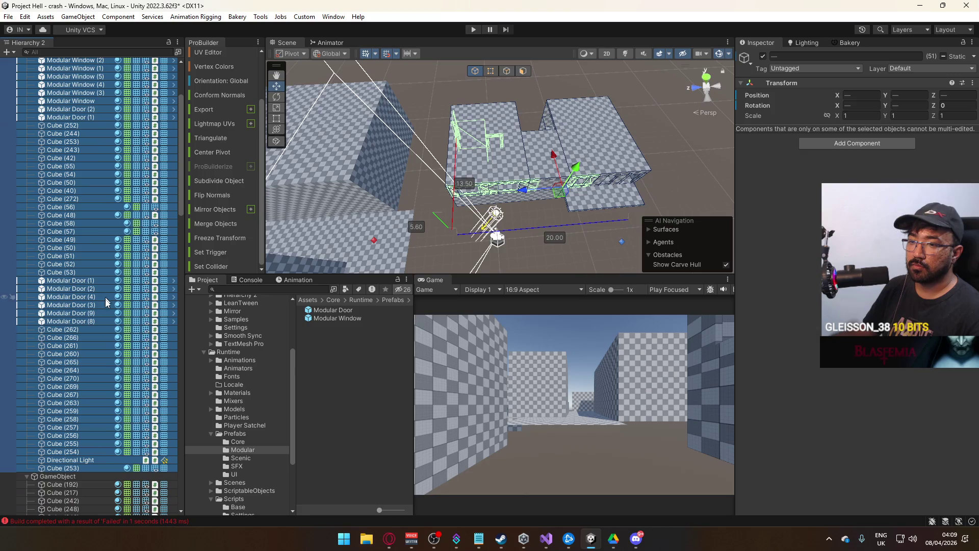
pyautogui.click(92, 460)
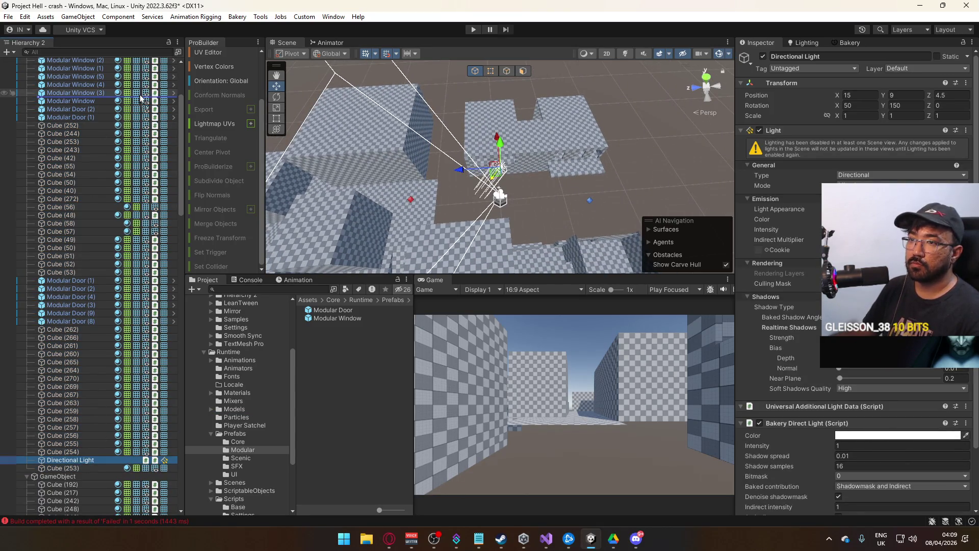
pyautogui.scroll(5, 117, 71)
pyautogui.moveTo(103, 83)
pyautogui.mouseDown()
pyautogui.moveTo(84, 121)
pyautogui.moveTo(89, 76)
pyautogui.mouseUp()
pyautogui.click(26, 85)
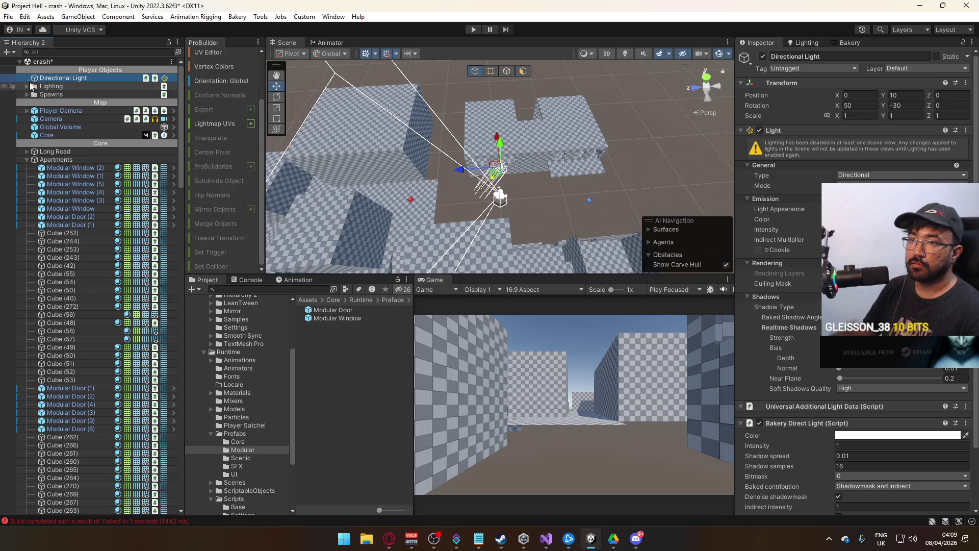
pyautogui.click(28, 86)
pyautogui.moveTo(54, 94); pyautogui.dragTo(54, 92)
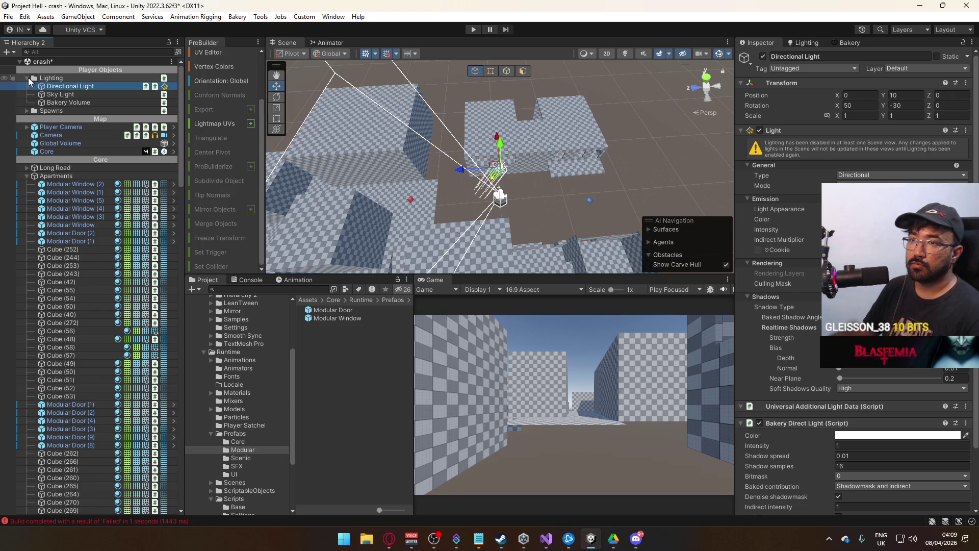
pyautogui.click(27, 78)
pyautogui.hotkey('ctrl', 's')
# Raise the Directional Light to Position Y 30
pyautogui.click(540, 221)
pyautogui.moveTo(540, 220); pyautogui.dragTo(623, 150)
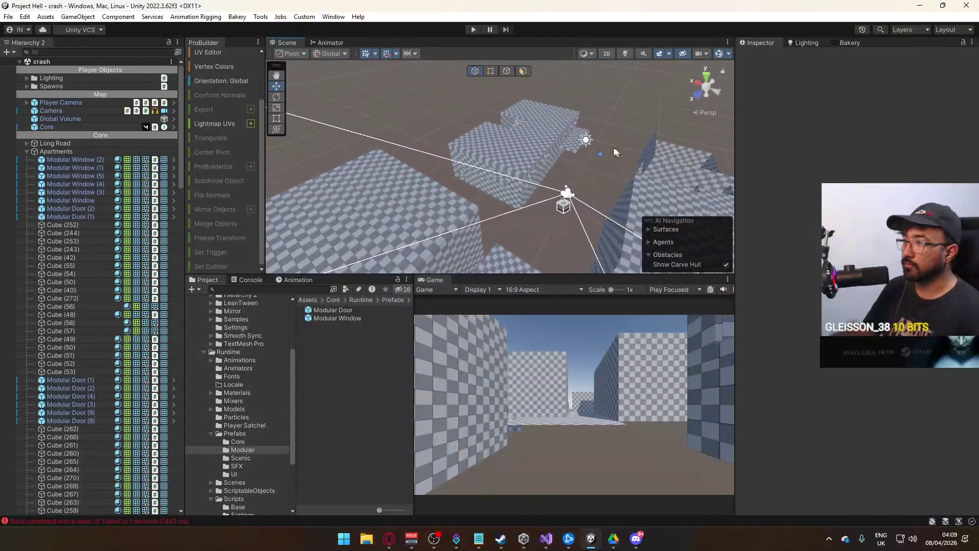
pyautogui.click(585, 140)
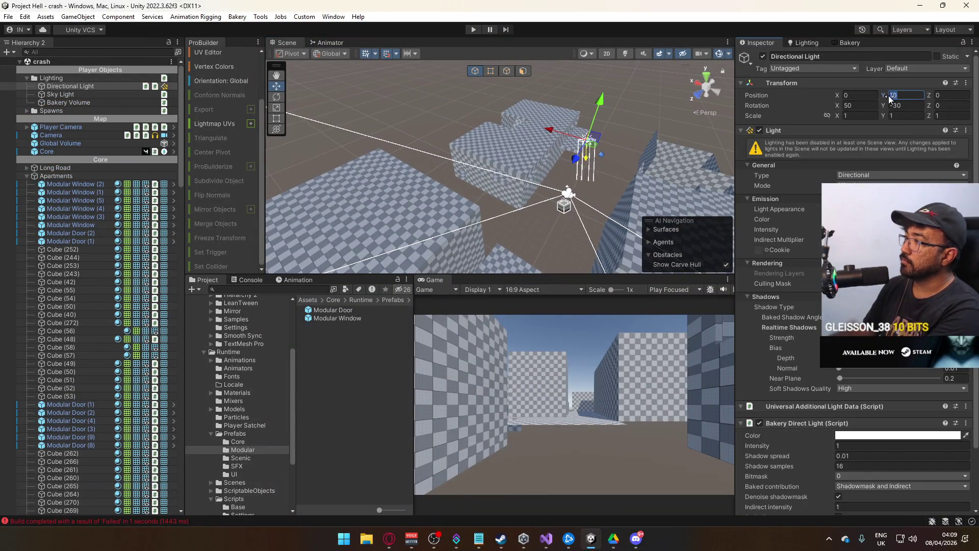
pyautogui.write('30')
pyautogui.moveTo(688, 127)
pyautogui.mouseDown()
pyautogui.moveTo(637, 153)
pyautogui.moveTo(724, 158)
pyautogui.moveTo(744, 132)
pyautogui.moveTo(724, 112)
pyautogui.moveTo(231, 227)
pyautogui.mouseUp()
# Collapse the Apartments and unnamed GameObject groups and frame House A in the view
pyautogui.click(25, 176)
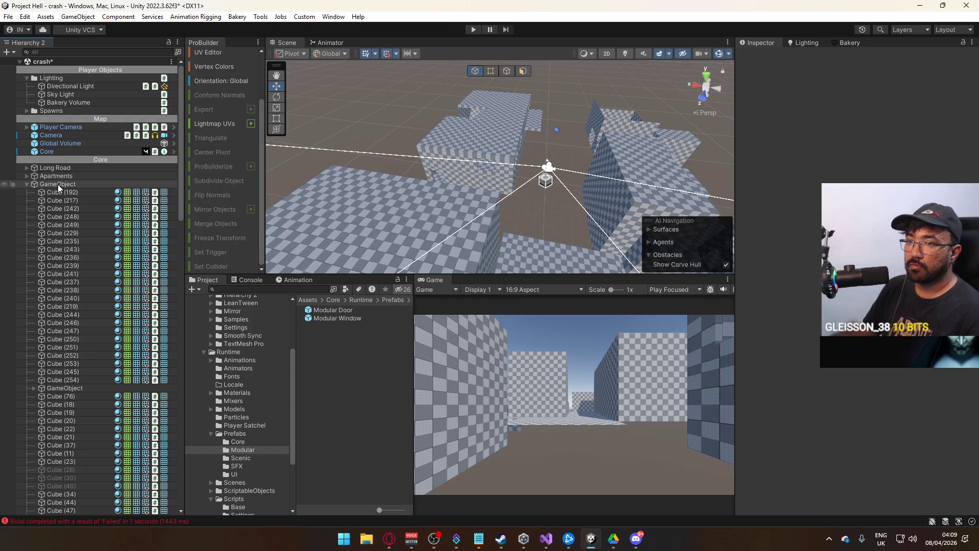
pyautogui.moveTo(509, 204); pyautogui.dragTo(495, 202)
pyautogui.click(26, 184)
pyautogui.doubleClick(51, 200)
pyautogui.click(26, 217)
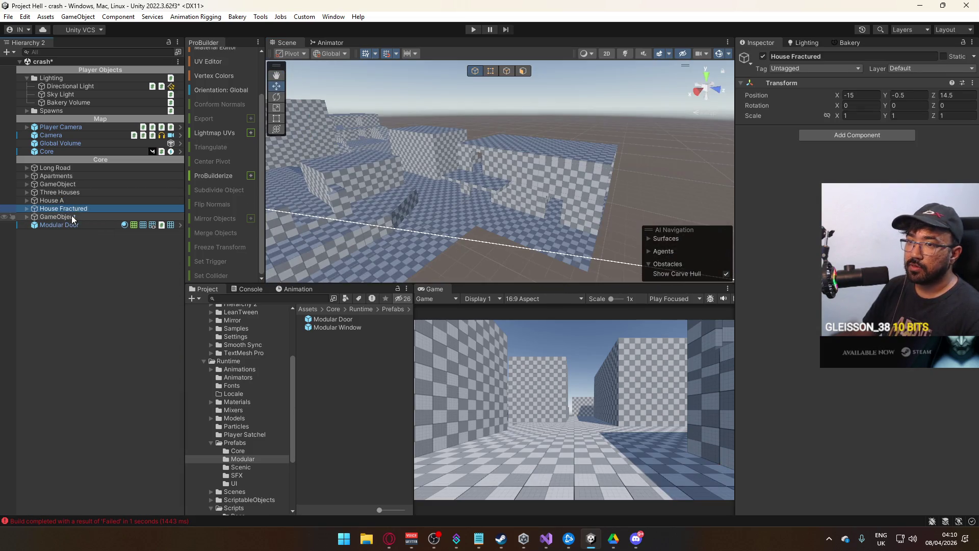
pyautogui.click(72, 208)
pyautogui.click(59, 192)
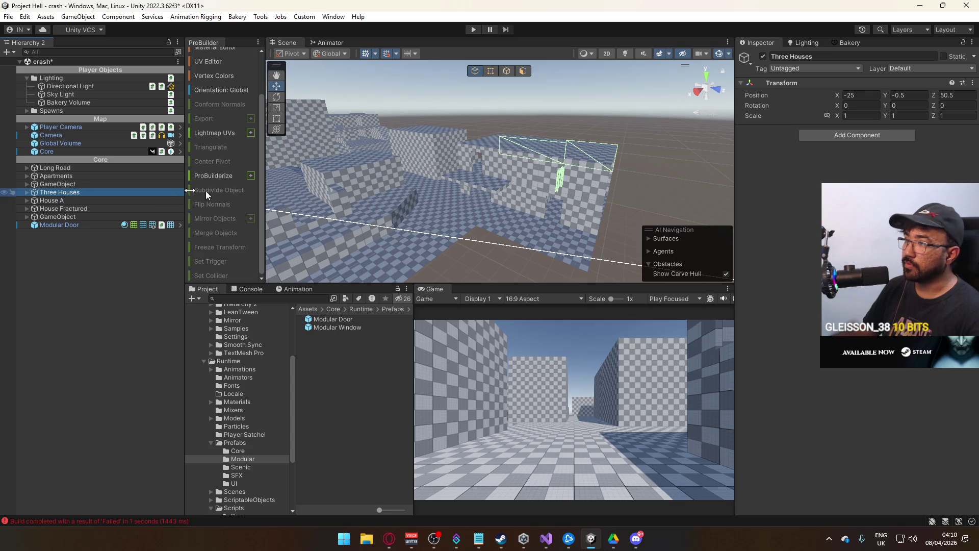
pyautogui.press('f')
pyautogui.click(531, 187)
pyautogui.moveTo(524, 188)
pyautogui.mouseDown()
pyautogui.moveTo(477, 218)
pyautogui.moveTo(523, 192)
pyautogui.moveTo(364, 105)
pyautogui.moveTo(448, 173)
pyautogui.mouseUp()
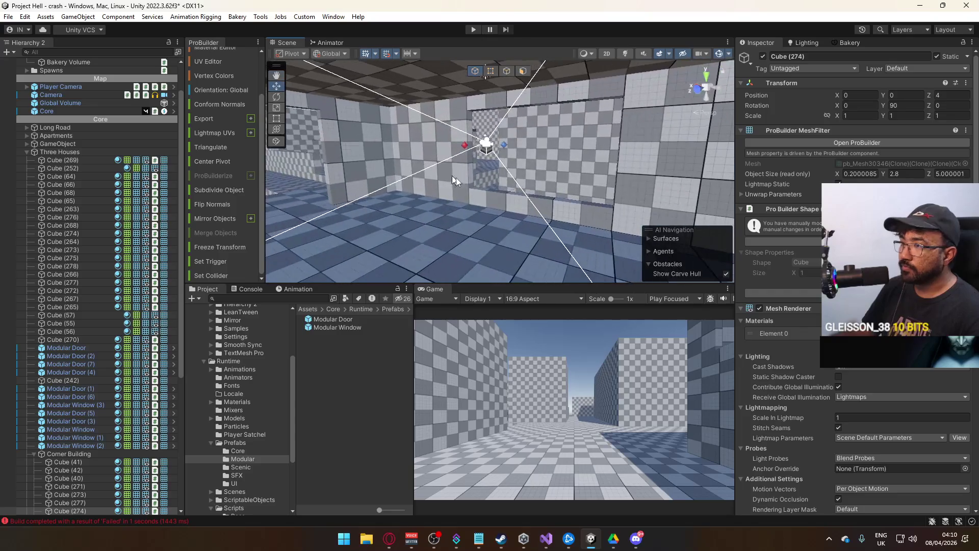
pyautogui.click(476, 188)
pyautogui.moveTo(356, 197)
pyautogui.mouseDown()
pyautogui.moveTo(477, 145)
pyautogui.moveTo(372, 135)
pyautogui.moveTo(438, 157)
pyautogui.moveTo(498, 200)
pyautogui.moveTo(481, 125)
pyautogui.mouseUp()
pyautogui.click(481, 127)
pyautogui.moveTo(477, 178)
pyautogui.mouseDown()
pyautogui.moveTo(475, 159)
pyautogui.moveTo(390, 180)
pyautogui.mouseUp()
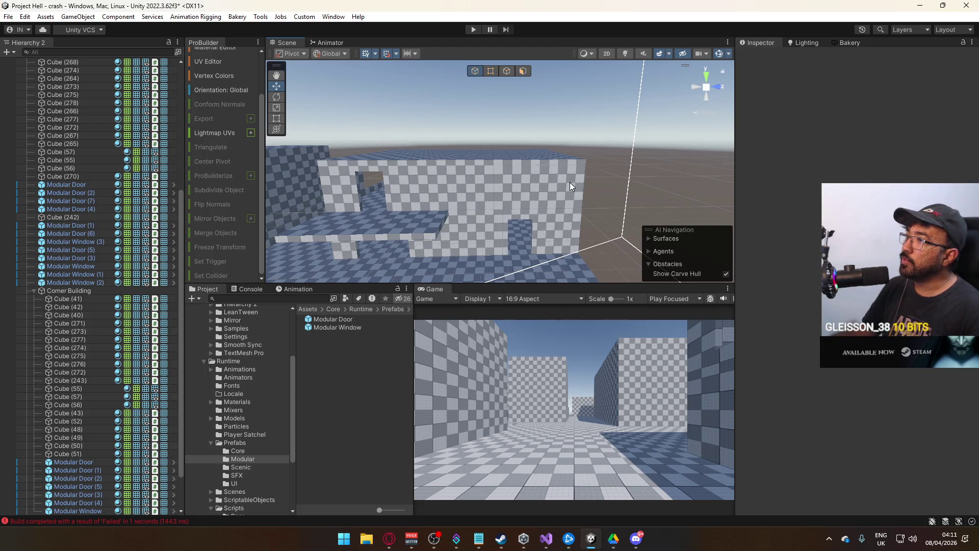
pyautogui.moveTo(513, 202)
pyautogui.mouseDown()
pyautogui.moveTo(526, 186)
pyautogui.moveTo(519, 204)
pyautogui.moveTo(547, 211)
pyautogui.moveTo(484, 216)
pyautogui.moveTo(461, 182)
pyautogui.moveTo(665, 206)
pyautogui.mouseUp()
pyautogui.click(519, 204)
pyautogui.click(484, 216)
pyautogui.click(473, 179)
pyautogui.click(461, 182)
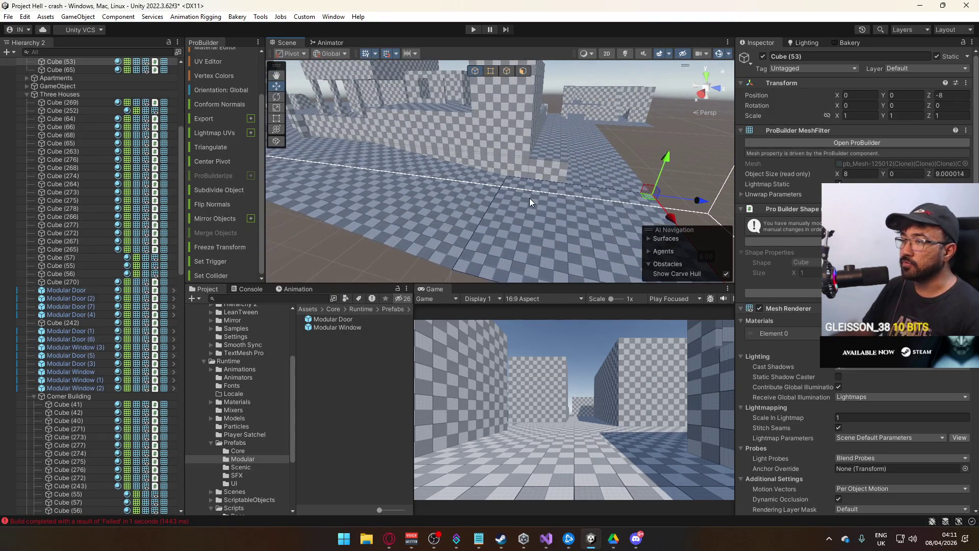
pyautogui.moveTo(533, 202); pyautogui.dragTo(479, 206)
pyautogui.click(510, 204)
pyautogui.scroll(5, 123, 190)
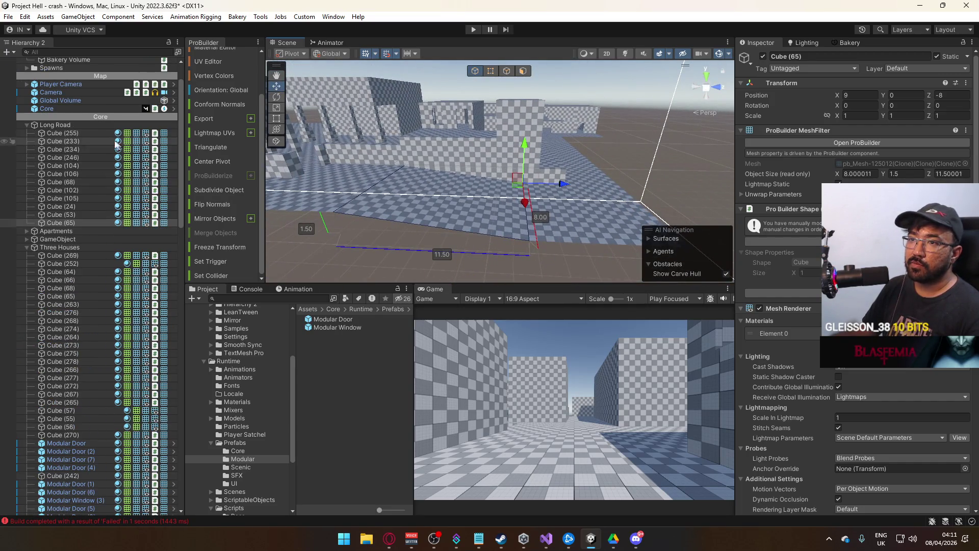
pyautogui.click(26, 124)
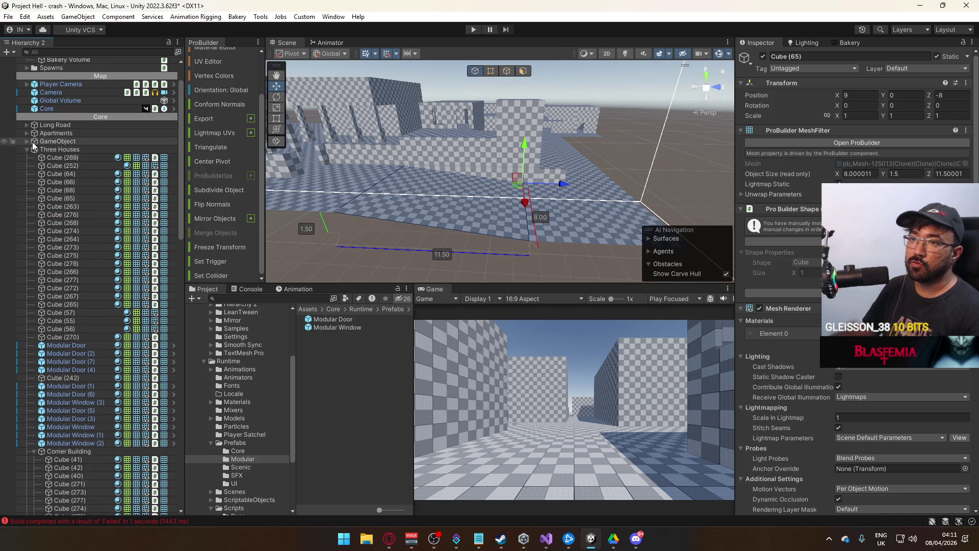
pyautogui.click(27, 149)
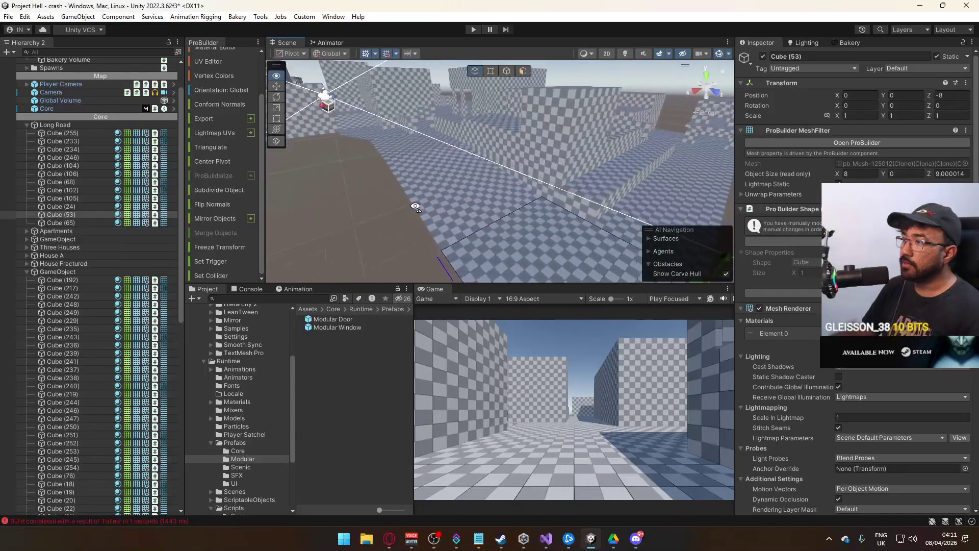
pyautogui.click(557, 196)
pyautogui.click(547, 175)
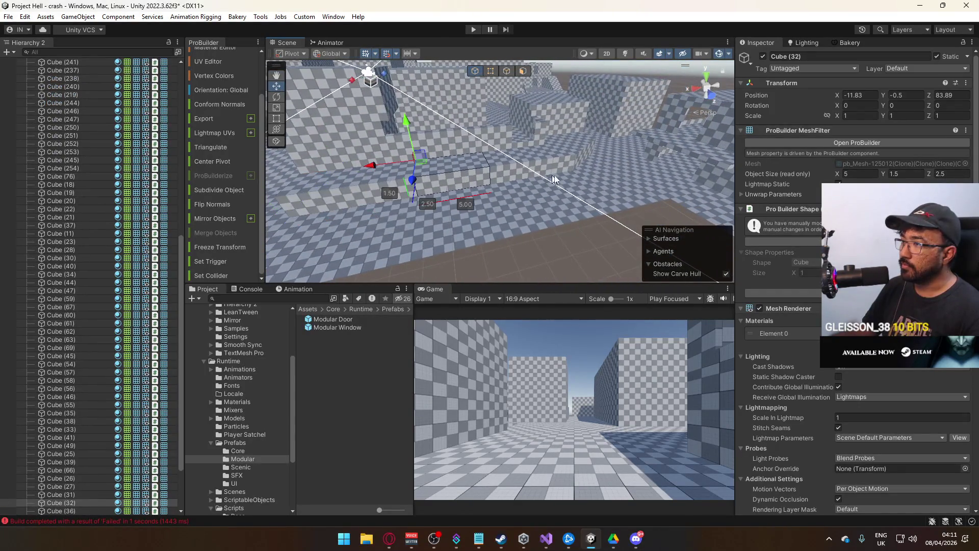
pyautogui.click(519, 176)
pyautogui.moveTo(519, 177)
pyautogui.mouseDown()
pyautogui.moveTo(562, 179)
pyautogui.moveTo(538, 178)
pyautogui.moveTo(561, 204)
pyautogui.moveTo(503, 258)
pyautogui.moveTo(615, 255)
pyautogui.moveTo(470, 209)
pyautogui.moveTo(551, 204)
pyautogui.moveTo(422, 232)
pyautogui.moveTo(624, 253)
pyautogui.moveTo(534, 243)
pyautogui.mouseUp()
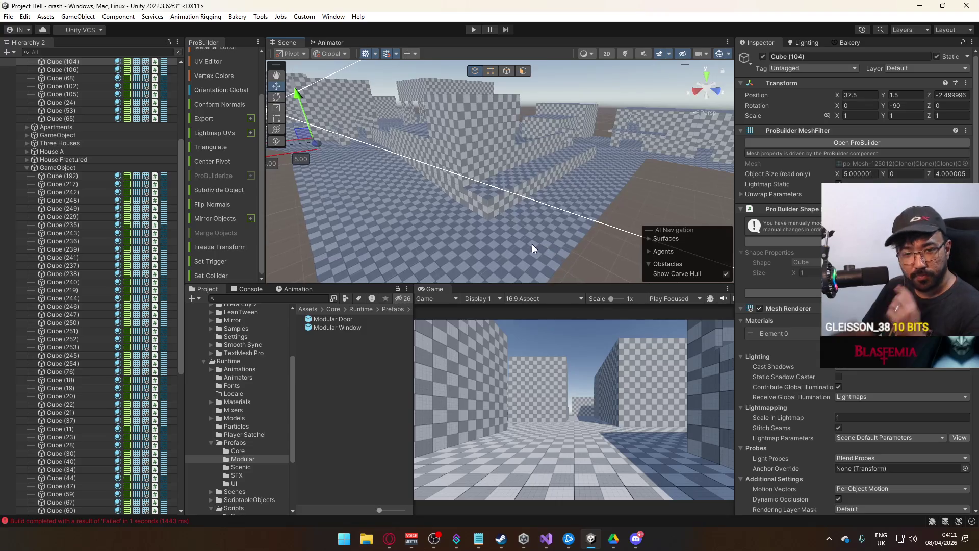
pyautogui.click(485, 197)
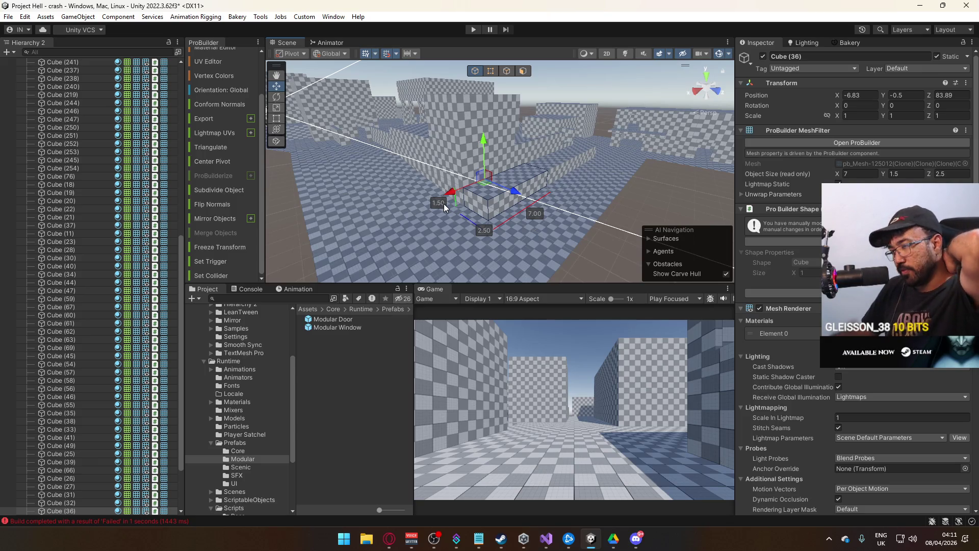
pyautogui.click(473, 148)
pyautogui.click(46, 121)
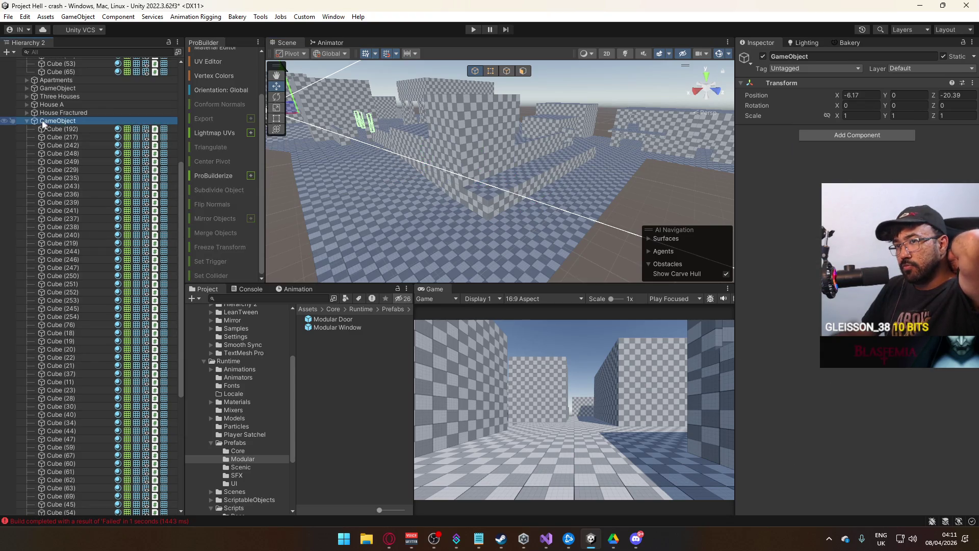
pyautogui.click(26, 121)
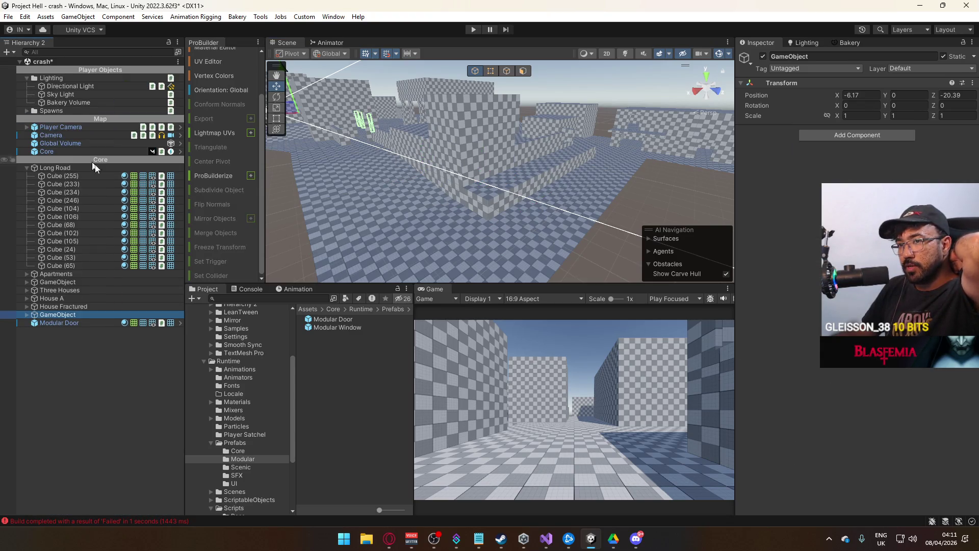
pyautogui.click(27, 315)
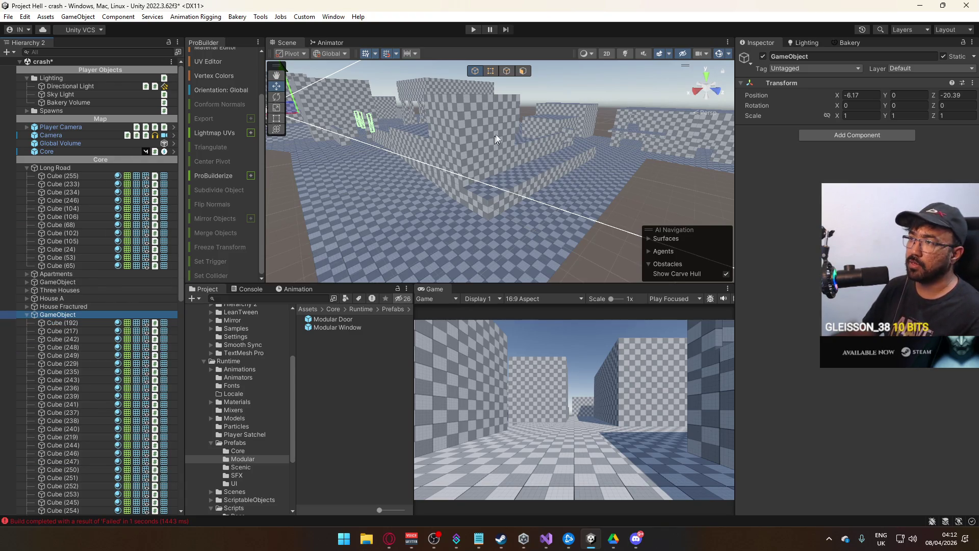
pyautogui.click(458, 152)
pyautogui.moveTo(484, 178); pyautogui.dragTo(578, 184)
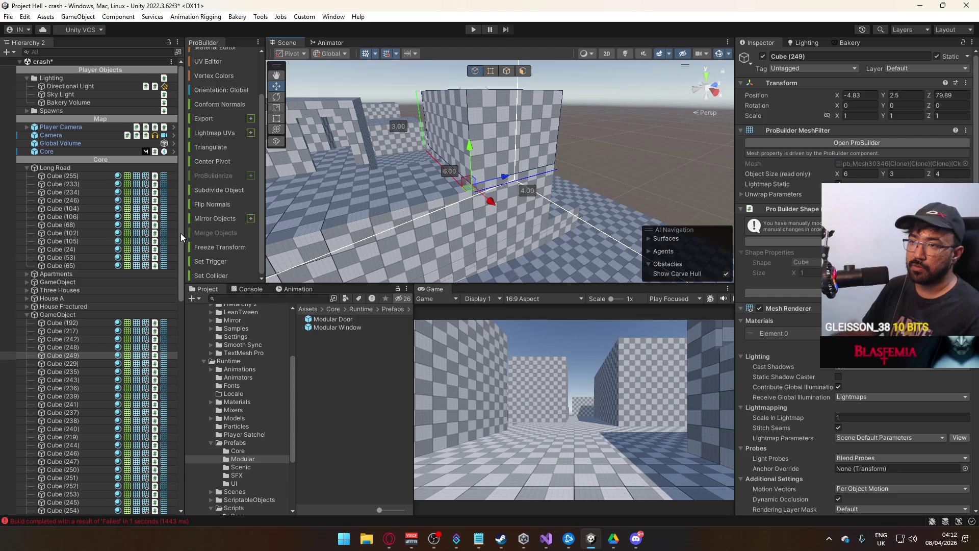
pyautogui.moveTo(180, 233); pyautogui.dragTo(159, 465)
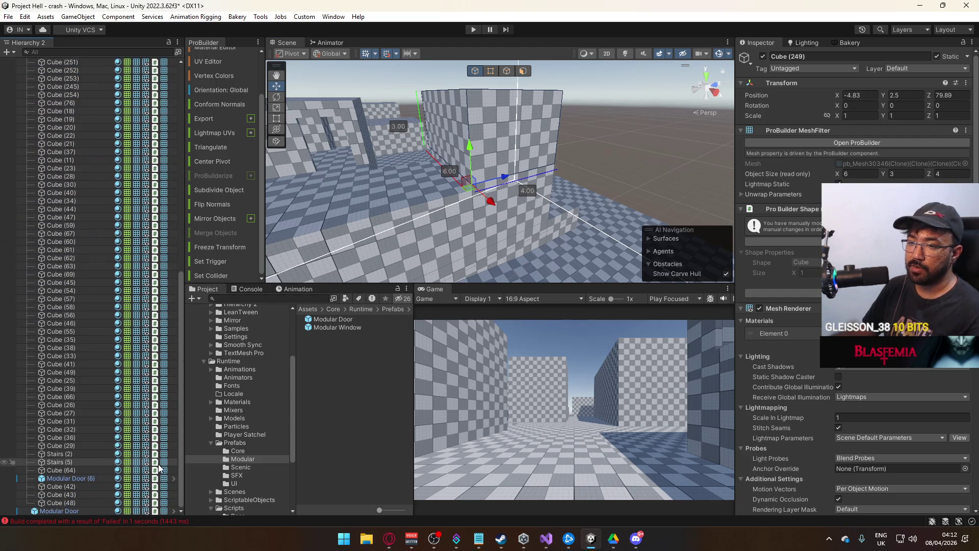
pyautogui.scroll(10, 150, 276)
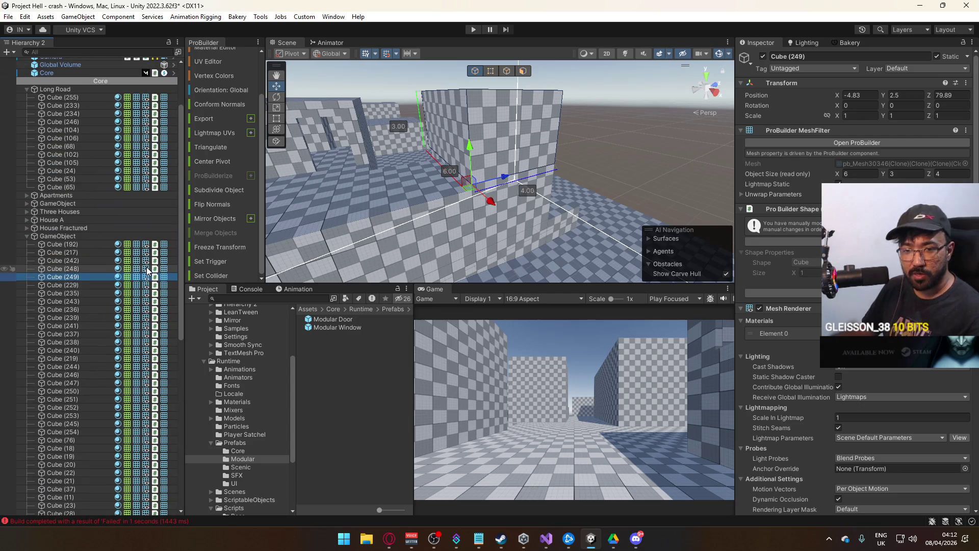
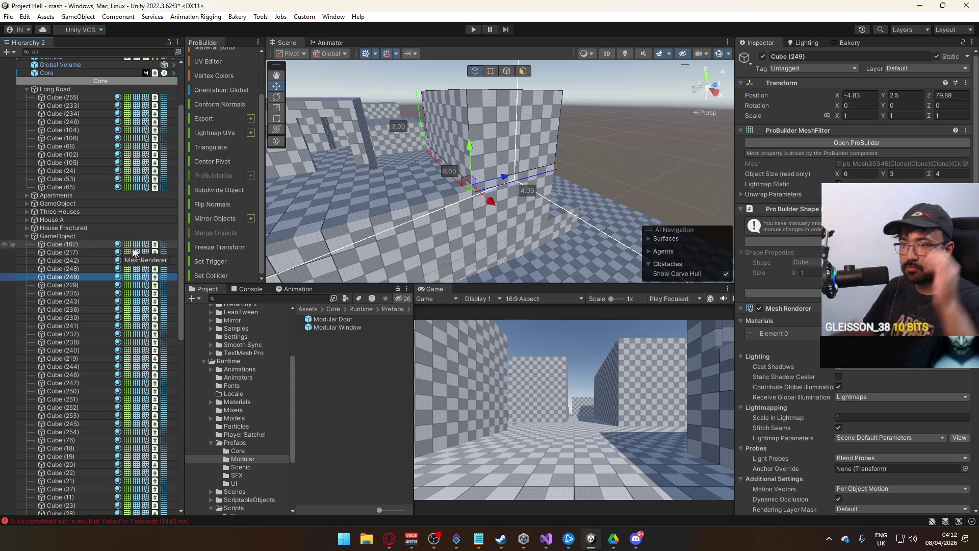
# Frame House Fractured and toggle its visibility twice to see what it contains
pyautogui.doubleClick(122, 228)
pyautogui.moveTo(284, 200)
pyautogui.mouseDown()
pyautogui.moveTo(231, 186)
pyautogui.moveTo(236, 137)
pyautogui.moveTo(218, 123)
pyautogui.moveTo(207, 152)
pyautogui.moveTo(323, 176)
pyautogui.mouseUp()
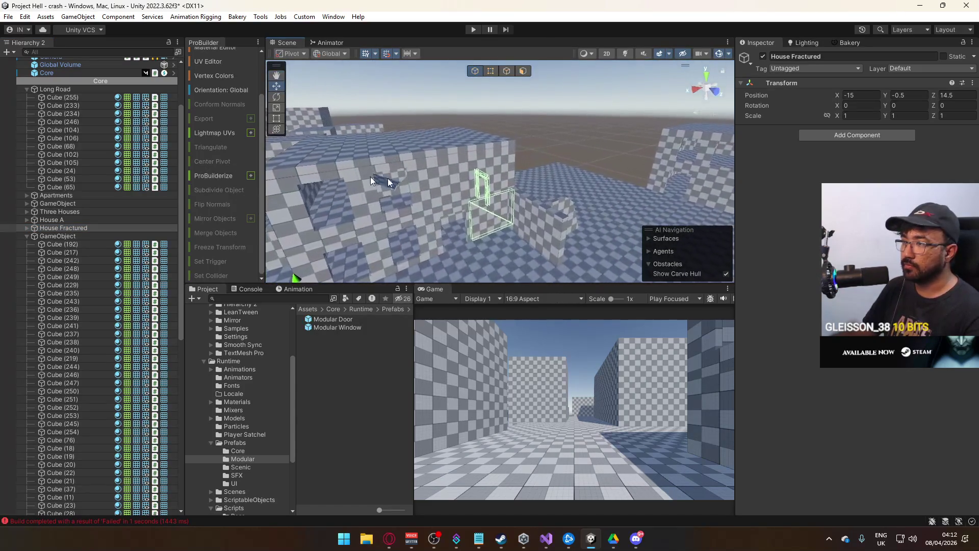
pyautogui.click(762, 57)
pyautogui.click(761, 57)
pyautogui.moveTo(509, 169); pyautogui.dragTo(321, 186)
pyautogui.click(761, 57)
pyautogui.click(761, 57)
pyautogui.moveTo(688, 92)
pyautogui.mouseDown()
pyautogui.moveTo(596, 90)
pyautogui.moveTo(561, 102)
pyautogui.mouseUp()
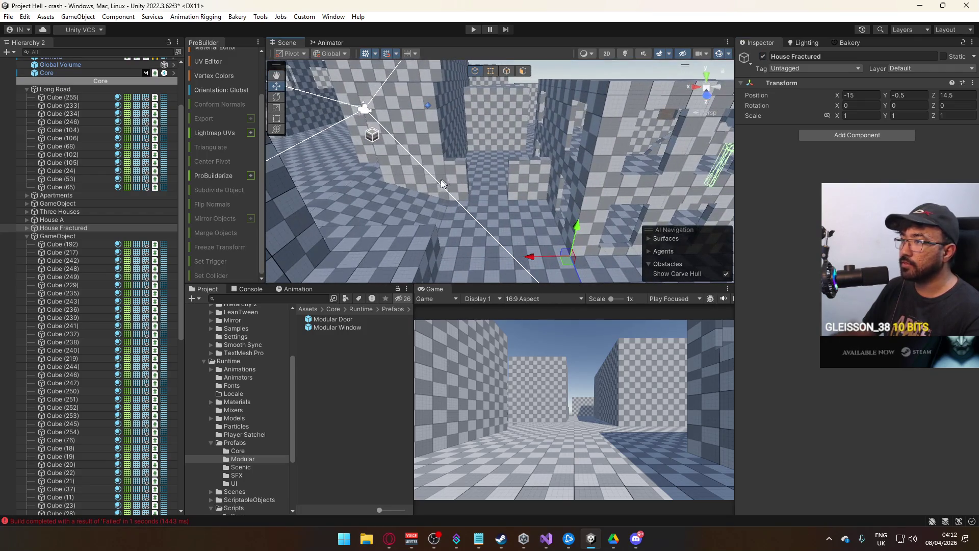
# Collapse the Long Road group and frame Cube (237) in the scene
pyautogui.click(57, 236)
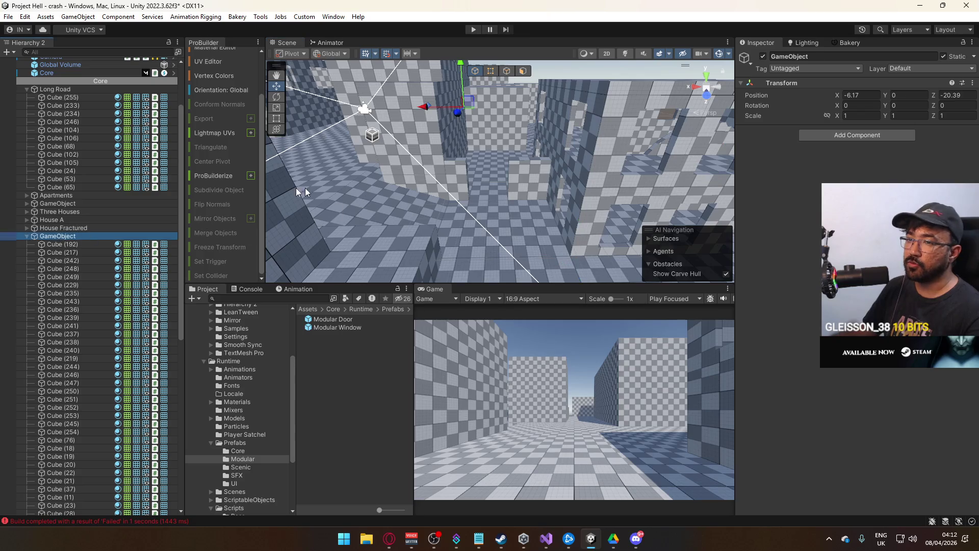
pyautogui.click(50, 90)
pyautogui.click(27, 90)
pyautogui.press('f')
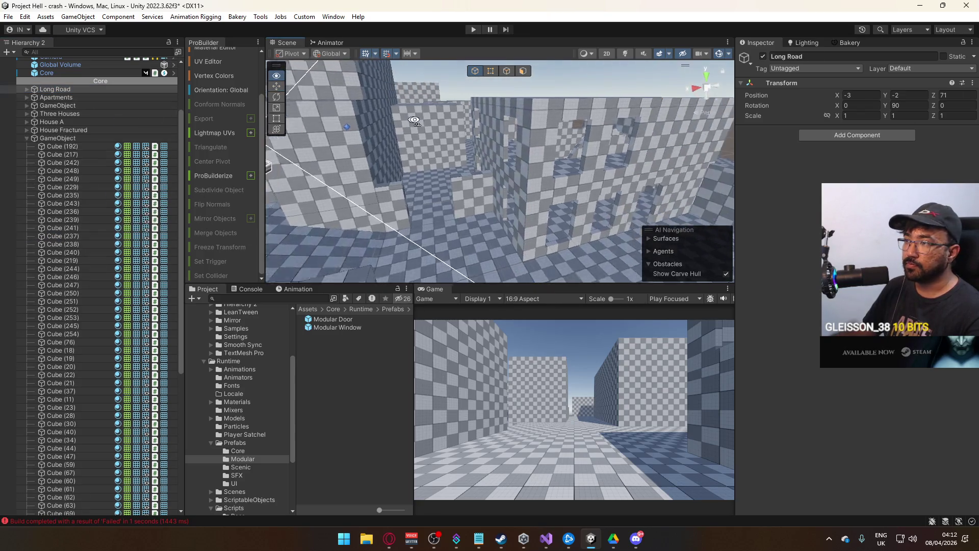
pyautogui.click(437, 204)
pyautogui.press('f')
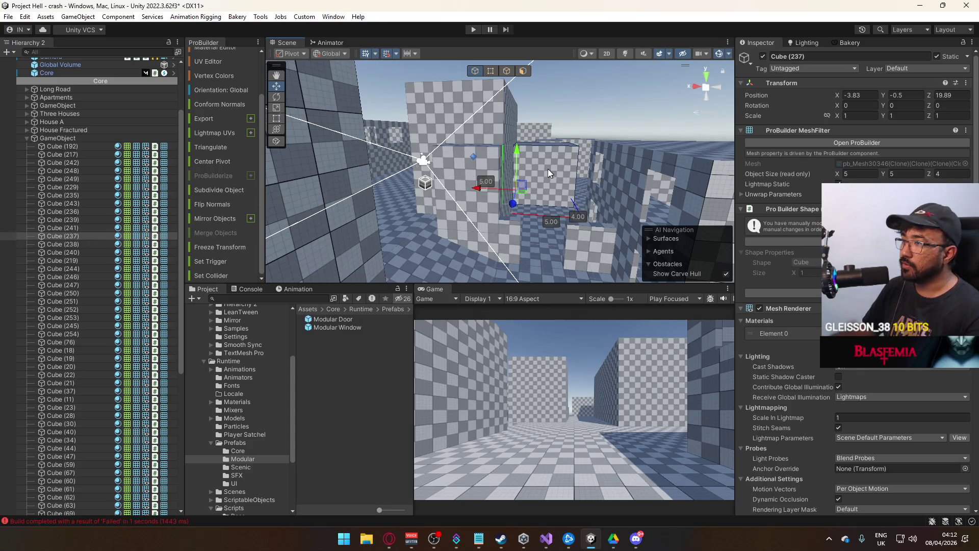
# Select the building's wall pieces, including Cube (48) and Cube (49), in the Scene view
pyautogui.moveTo(285, 214)
pyautogui.mouseDown()
pyautogui.moveTo(391, 259)
pyautogui.moveTo(466, 155)
pyautogui.mouseUp()
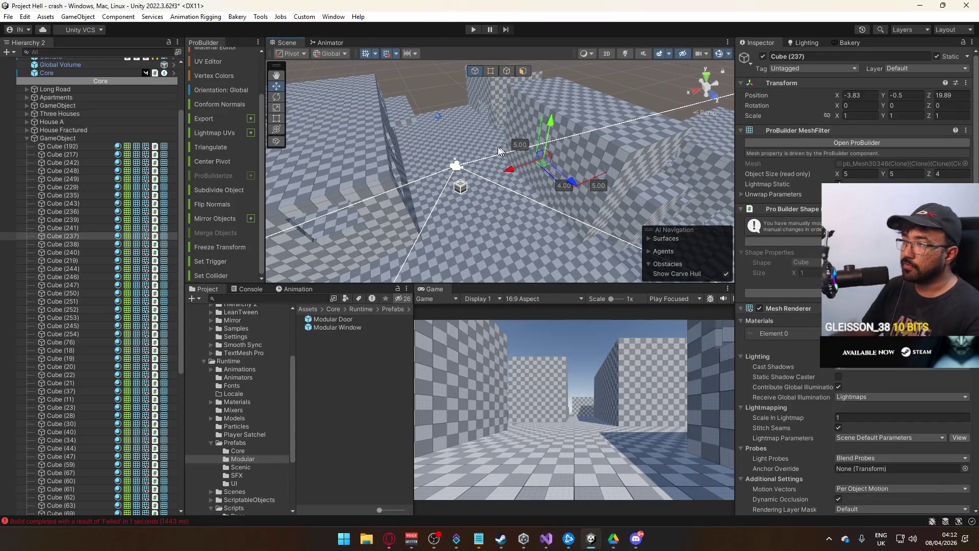
pyautogui.click(493, 99)
pyautogui.moveTo(474, 204)
pyautogui.mouseDown()
pyautogui.moveTo(493, 202)
pyautogui.moveTo(422, 201)
pyautogui.moveTo(414, 302)
pyautogui.moveTo(452, 96)
pyautogui.mouseUp()
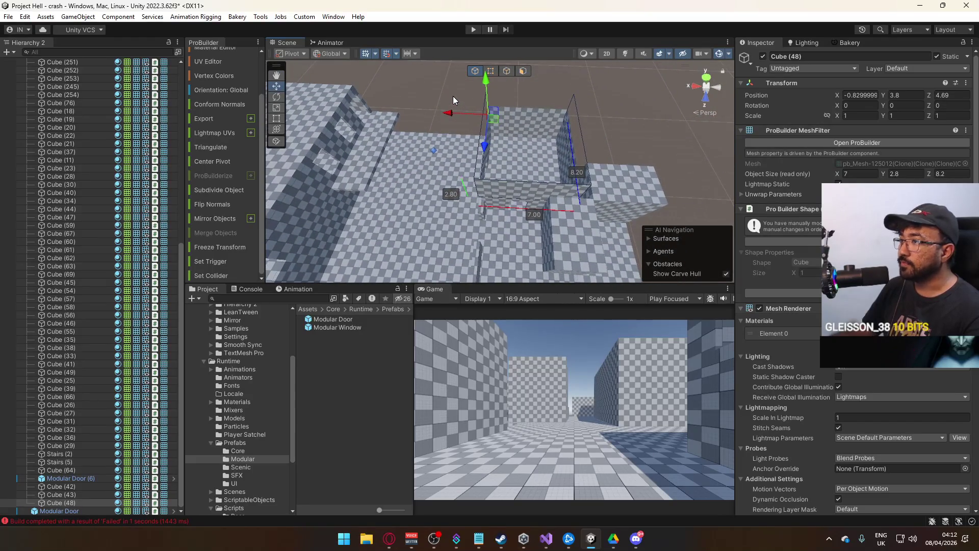
pyautogui.click(582, 201)
pyautogui.keyDown('shift'); pyautogui.click(600, 217); pyautogui.keyUp('shift')
pyautogui.keyDown('shift'); pyautogui.click(601, 221); pyautogui.keyUp('shift')
pyautogui.moveTo(600, 221)
pyautogui.mouseDown()
pyautogui.moveTo(357, 224)
pyautogui.moveTo(401, 225)
pyautogui.mouseUp()
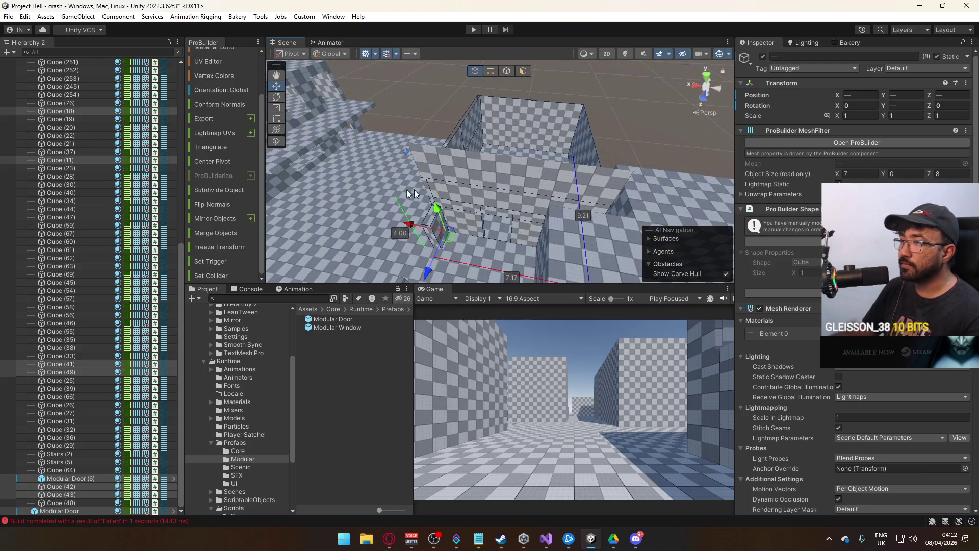
# Move the selected building pieces out of GameObject to the top level of the Hierarchy
pyautogui.scroll(10, 85, 314)
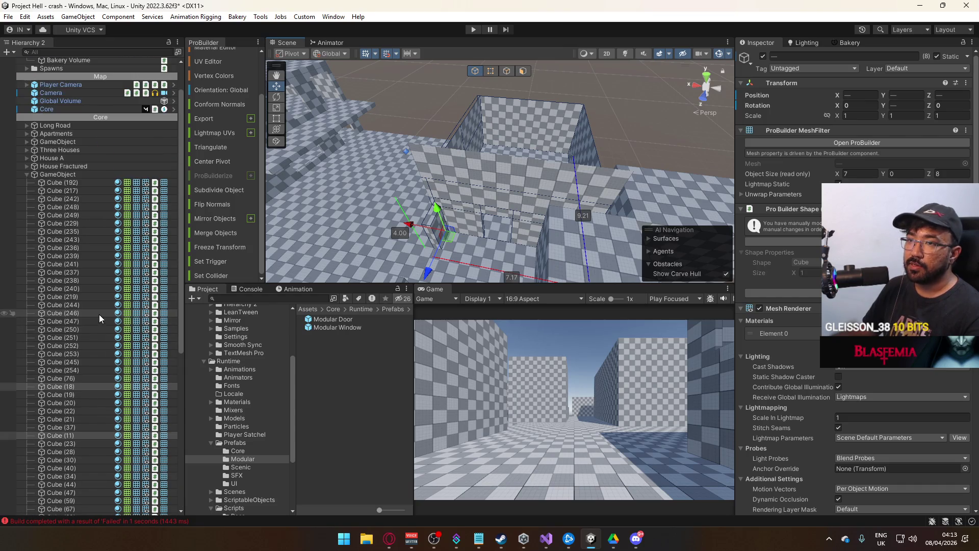
pyautogui.moveTo(67, 436); pyautogui.dragTo(66, 176)
pyautogui.doubleClick(53, 190)
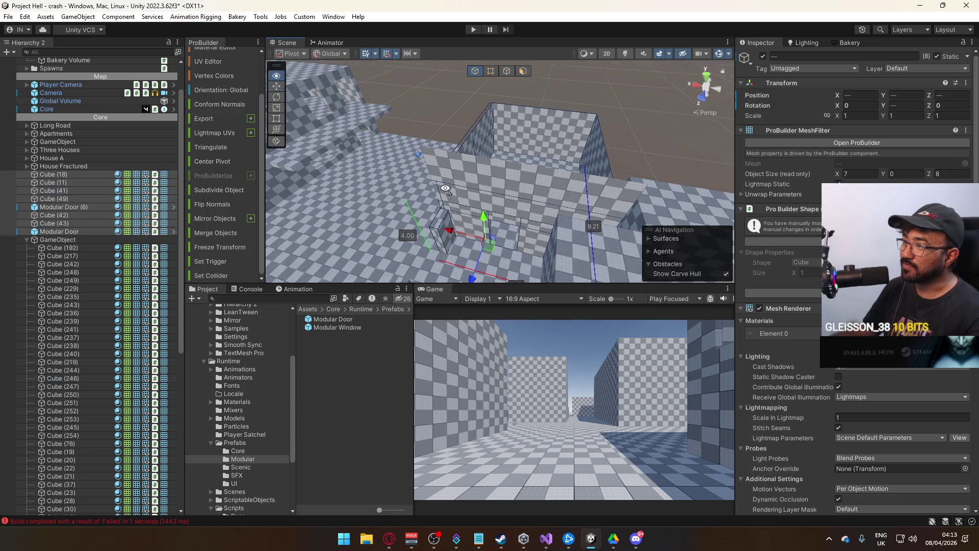
pyautogui.moveTo(525, 217); pyautogui.dragTo(511, 221)
pyautogui.doubleClick(50, 190)
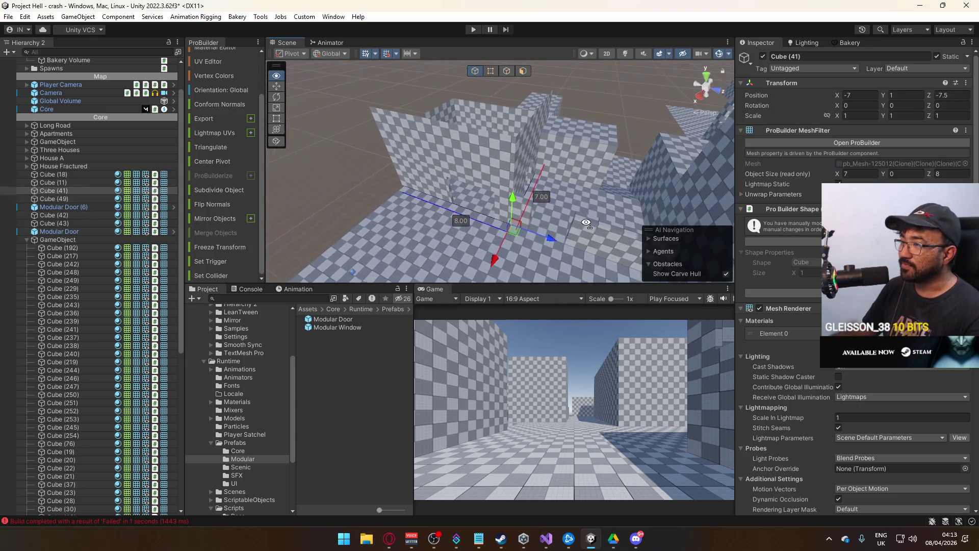
# Create a new empty GameObject at the top level and name it Mechanic
pyautogui.rightClick(52, 191)
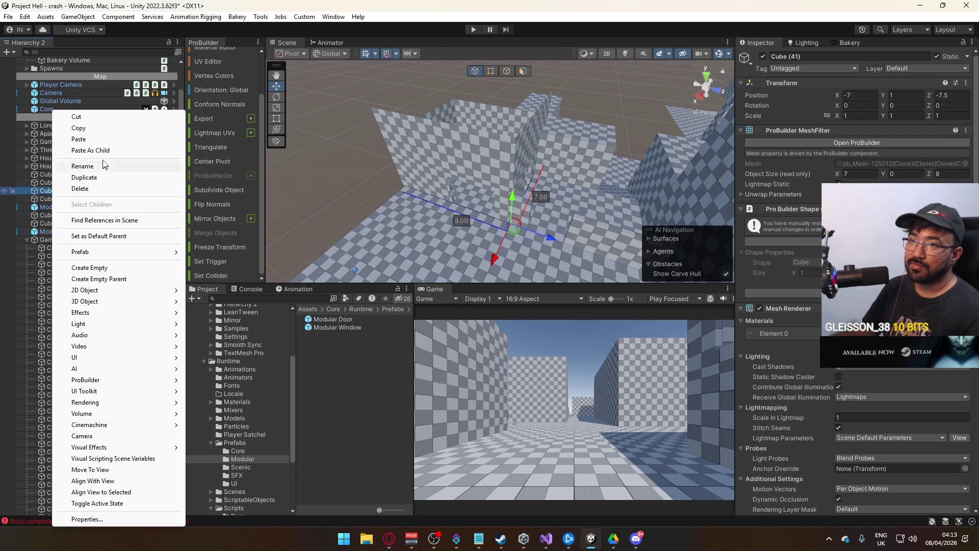
pyautogui.click(110, 268)
pyautogui.moveTo(43, 182)
pyautogui.mouseDown()
pyautogui.moveTo(46, 202)
pyautogui.moveTo(55, 176)
pyautogui.mouseUp()
pyautogui.click(56, 176)
pyautogui.write('Mechan')
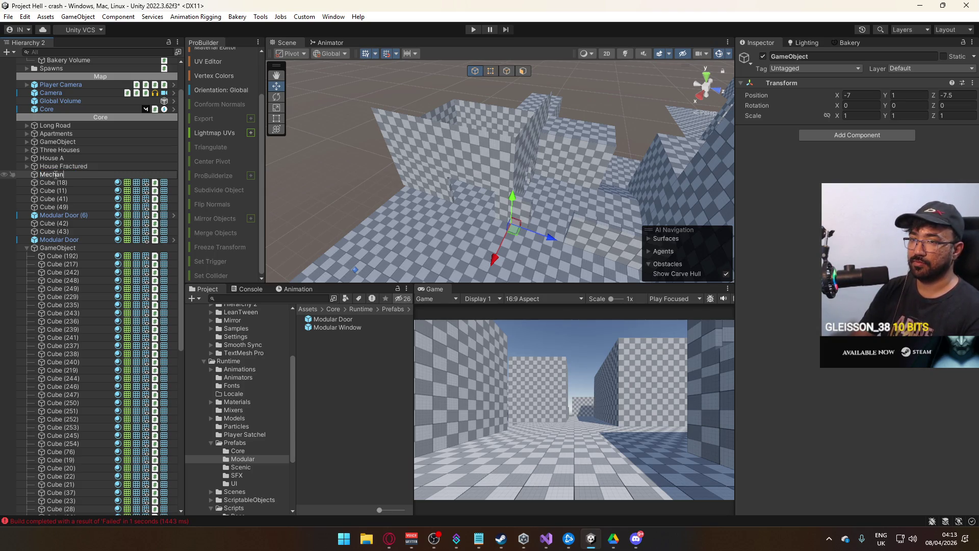
pyautogui.write('ic')
pyautogui.press('Return')
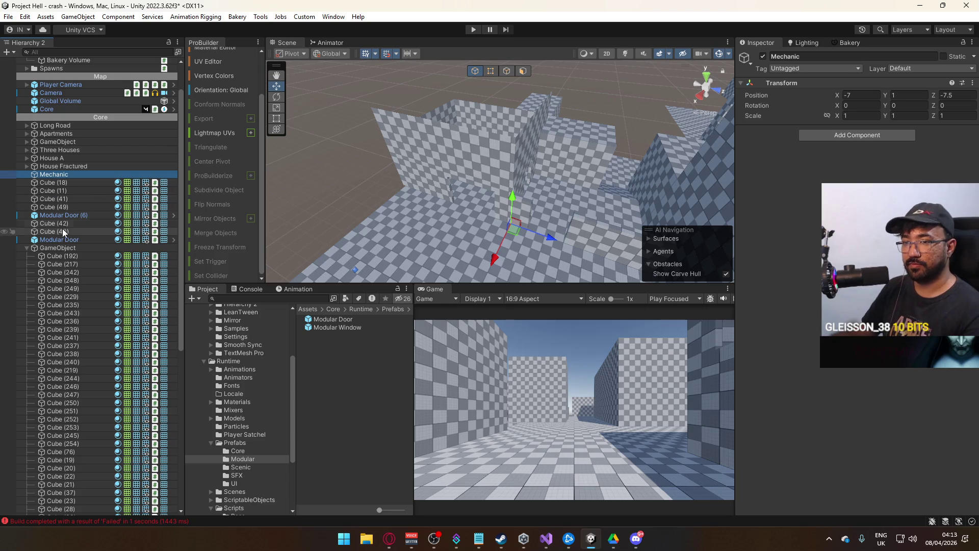
# Put Cube (18) through Modular Door into Mechanic and toggle Mechanic to verify
pyautogui.click(59, 239)
pyautogui.keyDown('shift'); pyautogui.click(61, 183); pyautogui.keyUp('shift')
pyautogui.moveTo(57, 176); pyautogui.dragTo(56, 174)
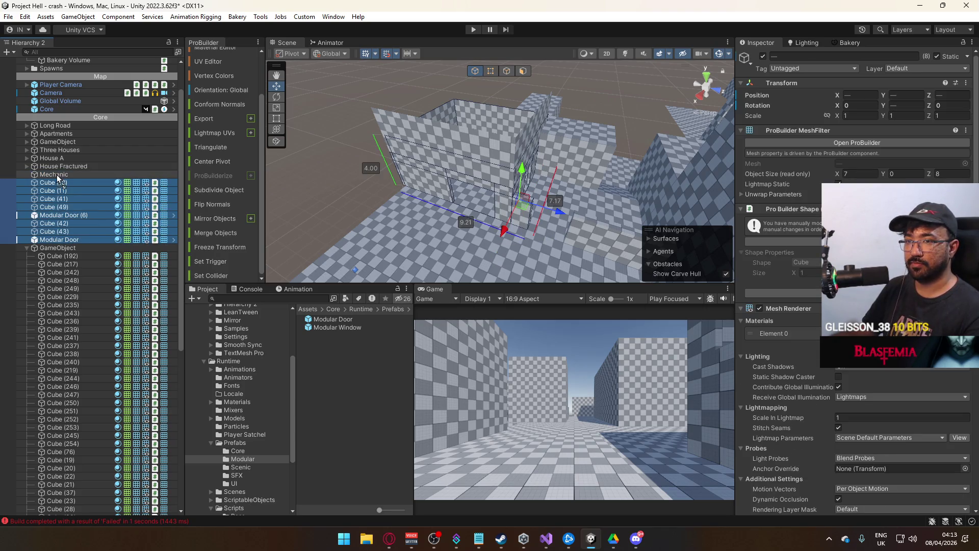
pyautogui.click(54, 174)
pyautogui.click(762, 57)
pyautogui.click(762, 56)
# Select and frame the leftover wall Cube (48), and widen the Hierarchy panel
pyautogui.click(449, 157)
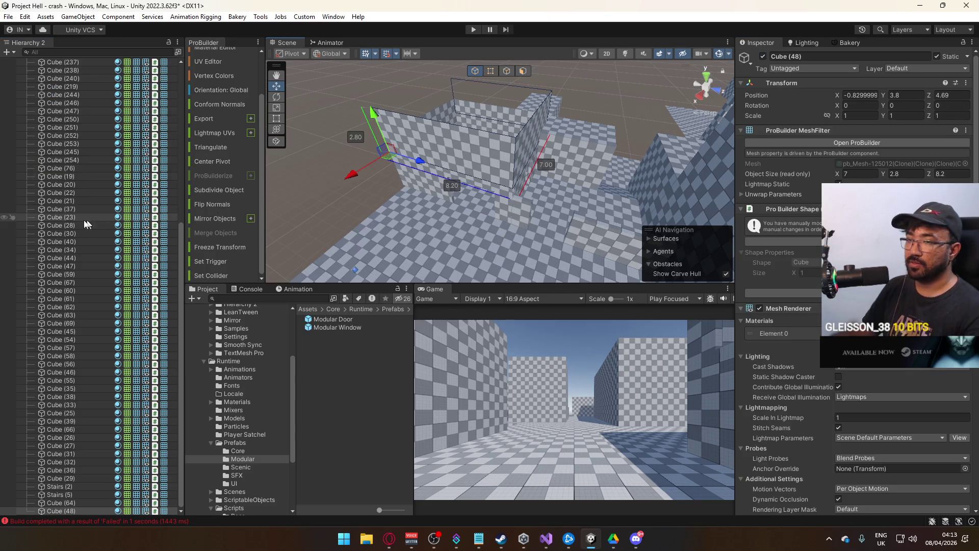
pyautogui.press('f')
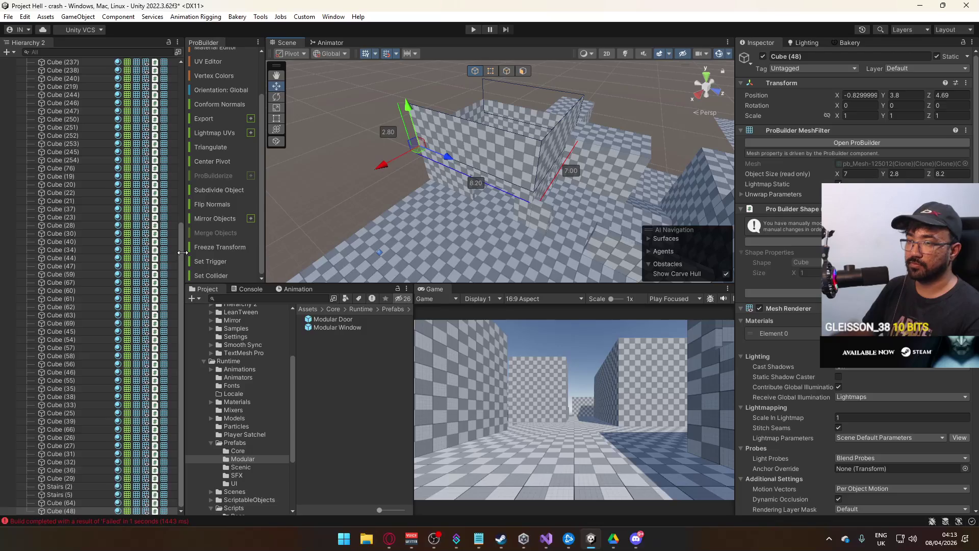
pyautogui.moveTo(182, 252); pyautogui.dragTo(184, 172)
pyautogui.moveTo(181, 226); pyautogui.dragTo(176, 68)
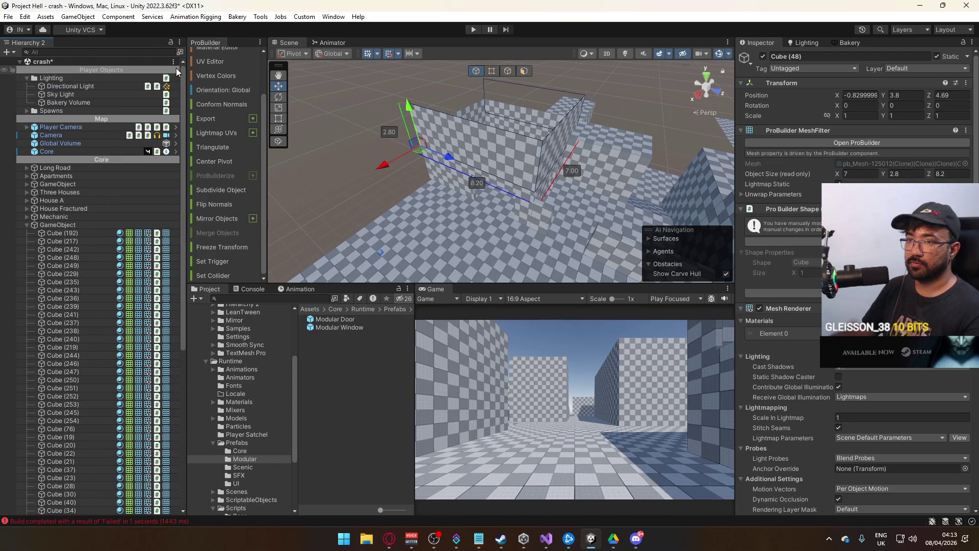
# Drag Cube (48) into the expanded Mechanic group, then collapse Mechanic and toggle it to verify
pyautogui.click(26, 216)
pyautogui.keyDown('ctrl'); pyautogui.click(54, 225); pyautogui.keyUp('ctrl')
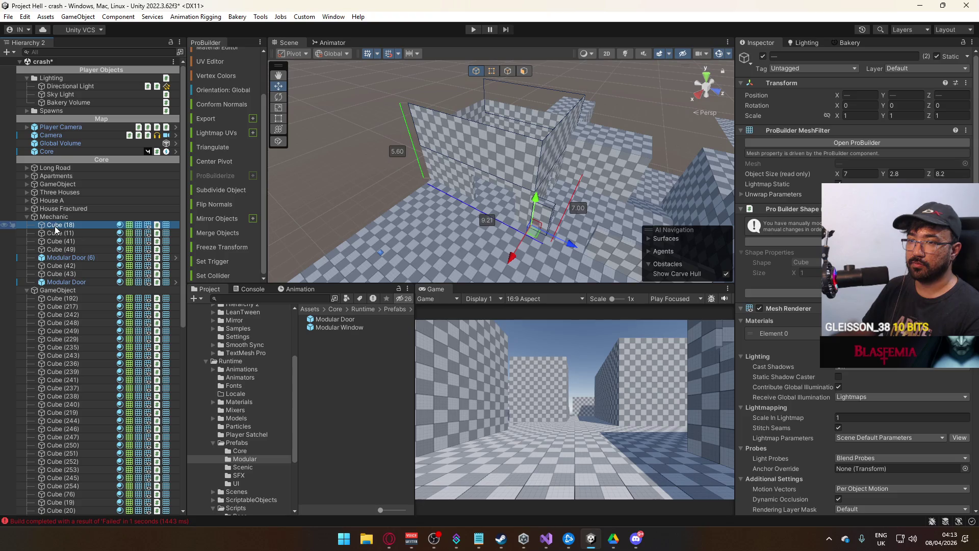
pyautogui.moveTo(56, 230); pyautogui.dragTo(48, 220)
pyautogui.click(42, 217)
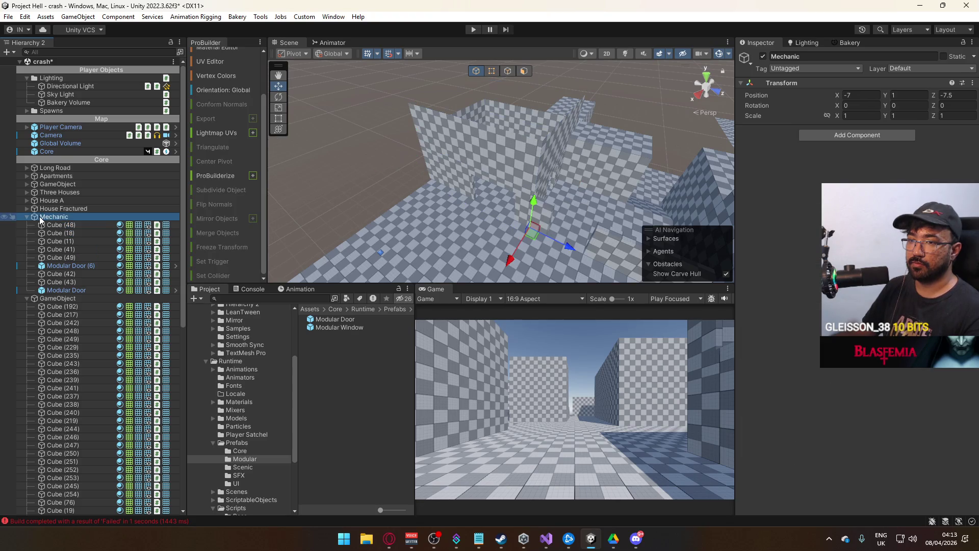
pyautogui.click(27, 216)
pyautogui.click(764, 56)
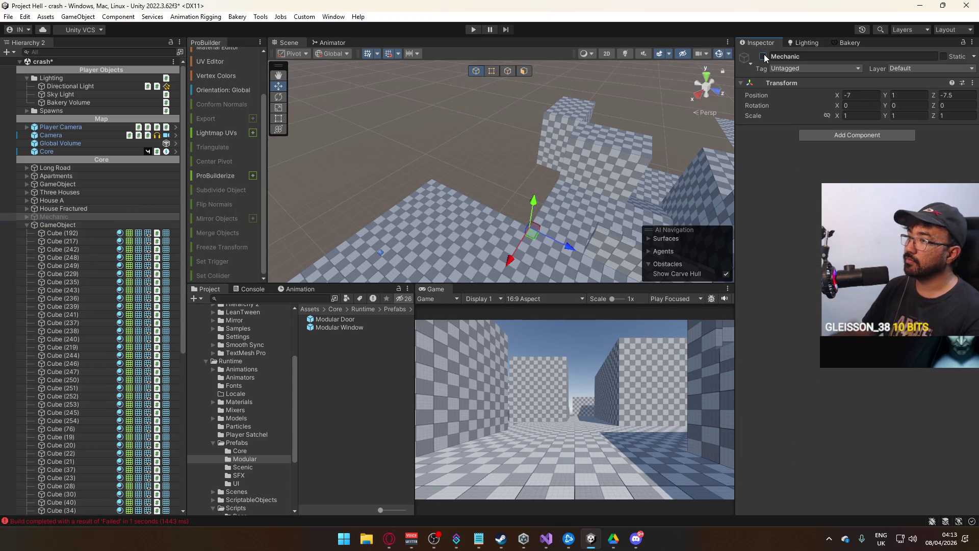
pyautogui.click(763, 57)
pyautogui.moveTo(499, 168); pyautogui.dragTo(459, 151)
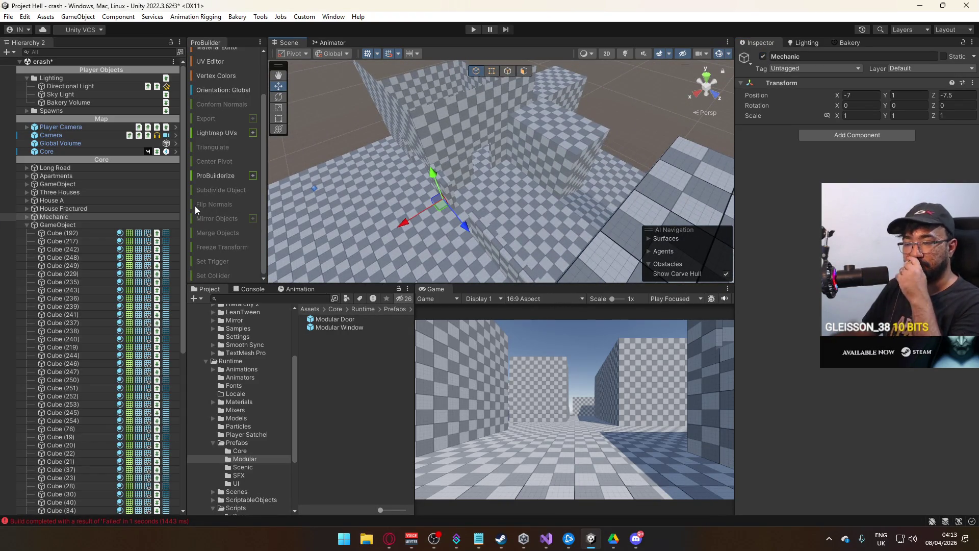
# Select ten floor cubes, including Cube (240), (34), (35) and (21), in the Scene view
pyautogui.click(527, 192)
pyautogui.moveTo(527, 192); pyautogui.dragTo(473, 226)
pyautogui.keyDown('shift'); pyautogui.click(543, 221); pyautogui.keyUp('shift')
pyautogui.moveTo(542, 221)
pyautogui.mouseDown()
pyautogui.moveTo(558, 251)
pyautogui.moveTo(604, 142)
pyautogui.moveTo(449, 147)
pyautogui.mouseUp()
pyautogui.keyDown('shift'); pyautogui.click(558, 252); pyautogui.keyUp('shift')
pyautogui.keyDown('shift'); pyautogui.click(518, 127); pyautogui.keyUp('shift')
pyautogui.moveTo(518, 126)
pyautogui.mouseDown()
pyautogui.moveTo(209, 165)
pyautogui.moveTo(547, 178)
pyautogui.mouseUp()
pyautogui.keyDown('shift'); pyautogui.click(546, 179); pyautogui.keyUp('shift')
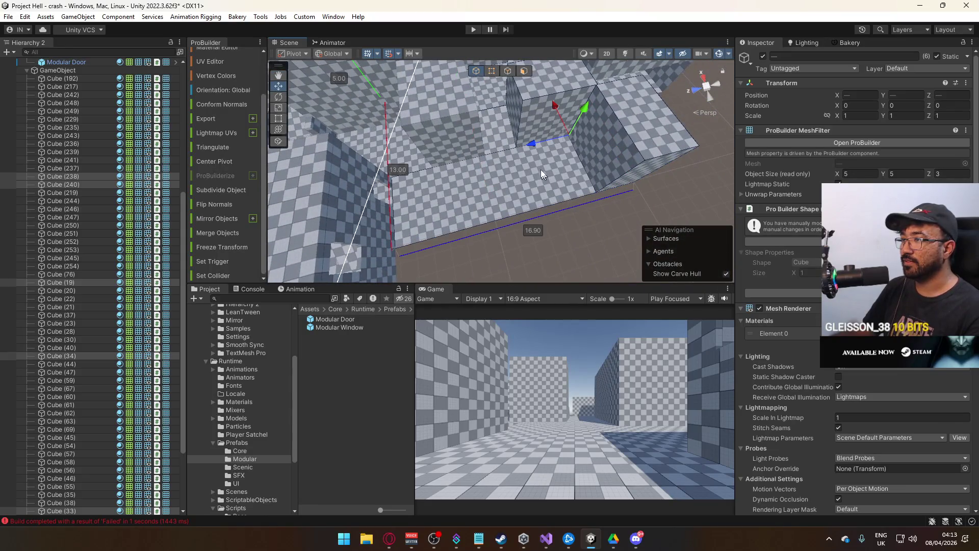
pyautogui.moveTo(502, 127)
pyautogui.mouseDown()
pyautogui.moveTo(491, 128)
pyautogui.moveTo(561, 197)
pyautogui.moveTo(663, 228)
pyautogui.moveTo(466, 199)
pyautogui.moveTo(505, 174)
pyautogui.moveTo(475, 134)
pyautogui.moveTo(415, 173)
pyautogui.mouseUp()
pyautogui.keyDown('shift'); pyautogui.click(561, 197); pyautogui.keyUp('shift')
pyautogui.keyDown('shift'); pyautogui.click(560, 197); pyautogui.keyUp('shift')
pyautogui.keyDown('shift'); pyautogui.click(491, 197); pyautogui.keyUp('shift')
pyautogui.keyDown('shift'); pyautogui.click(516, 192); pyautogui.keyUp('shift')
# Drag the selected pieces out of GameObject to just below House Fractured
pyautogui.scroll(6, 97, 214)
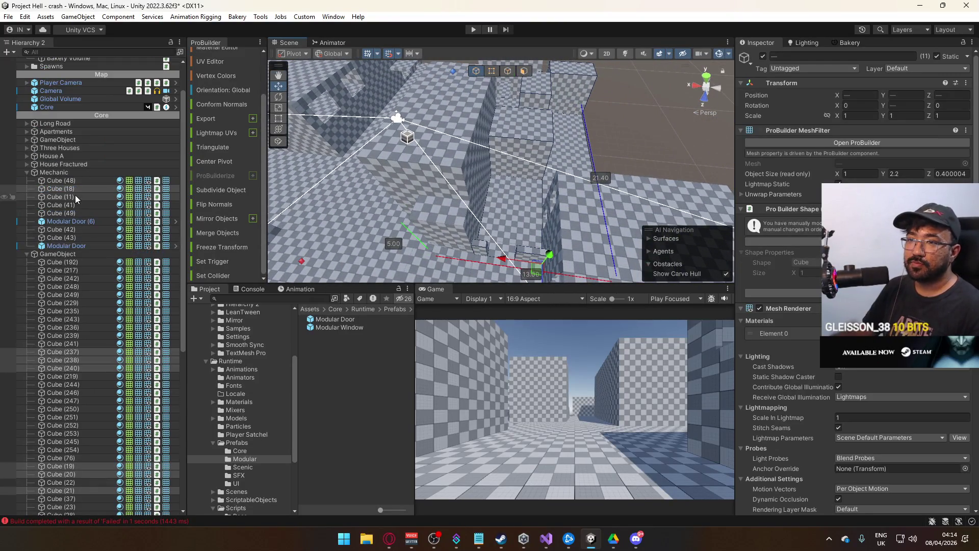
pyautogui.moveTo(67, 185); pyautogui.dragTo(66, 173)
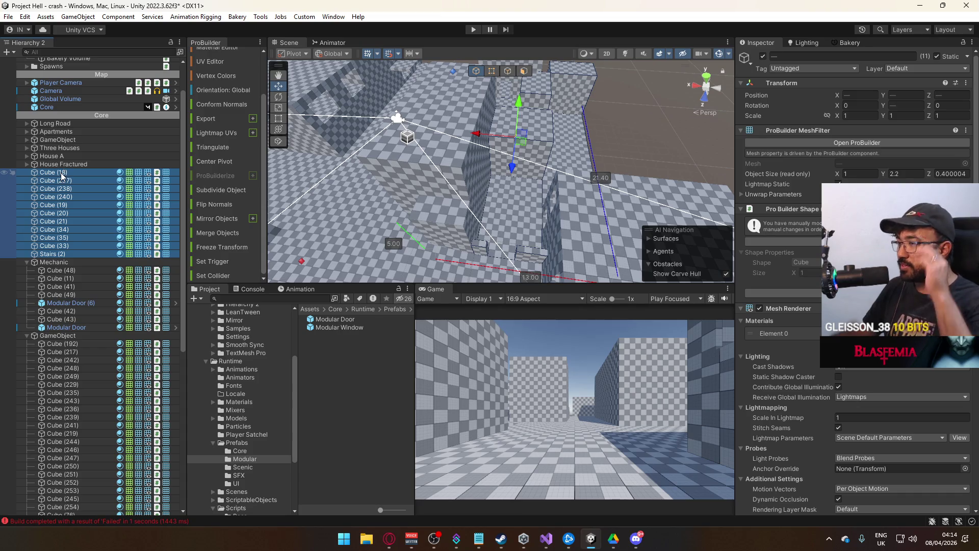
pyautogui.click(56, 175)
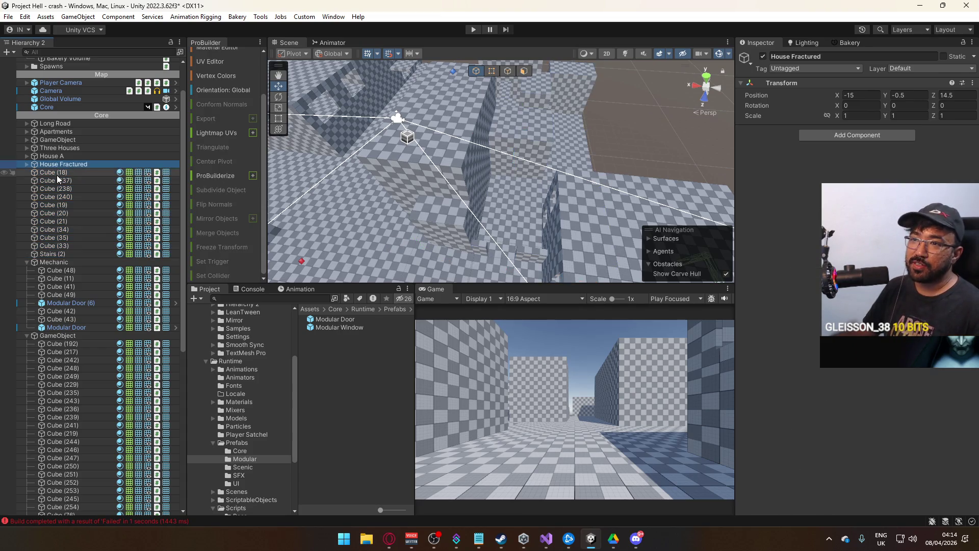
# Create an empty GameObject from Cube (18) and drag it to the top level above the cubes
pyautogui.rightClick(56, 175)
pyautogui.click(92, 268)
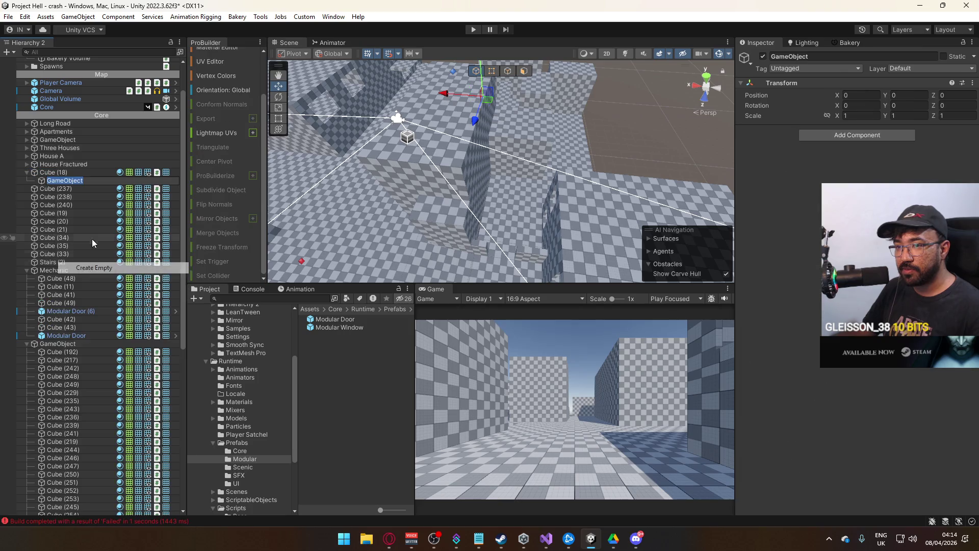
pyautogui.click(60, 197)
pyautogui.moveTo(50, 178); pyautogui.dragTo(51, 171)
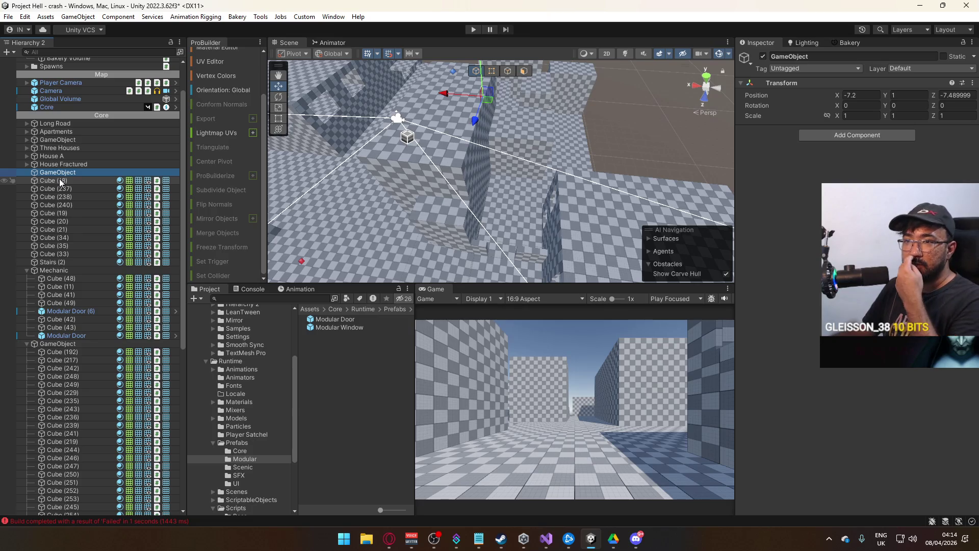
pyautogui.moveTo(428, 171)
pyautogui.mouseDown()
pyautogui.moveTo(332, 157)
pyautogui.moveTo(326, 168)
pyautogui.moveTo(338, 196)
pyautogui.moveTo(374, 159)
pyautogui.moveTo(362, 210)
pyautogui.moveTo(334, 164)
pyautogui.moveTo(454, 180)
pyautogui.moveTo(516, 175)
pyautogui.moveTo(551, 275)
pyautogui.moveTo(437, 132)
pyautogui.moveTo(336, 216)
pyautogui.moveTo(295, 205)
pyautogui.moveTo(467, 184)
pyautogui.mouseUp()
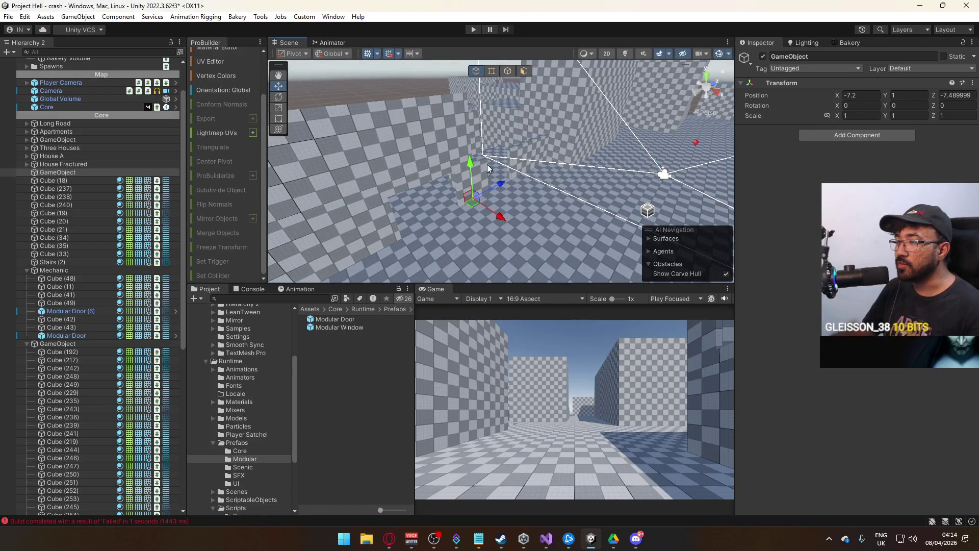
# Inspect the Modular Door's vertices in the scene, then return to object editing
pyautogui.moveTo(534, 176); pyautogui.dragTo(427, 192)
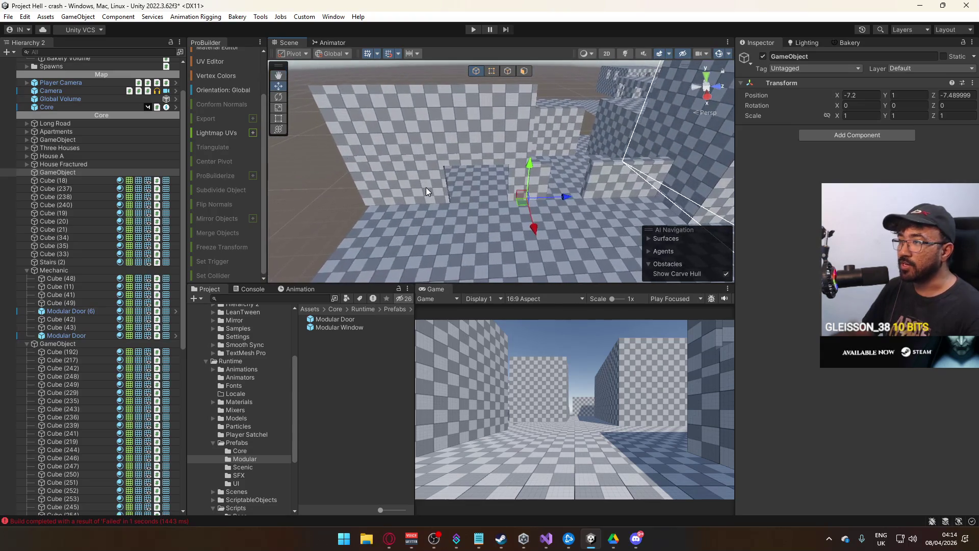
pyautogui.moveTo(326, 179)
pyautogui.mouseDown()
pyautogui.moveTo(338, 139)
pyautogui.moveTo(235, 171)
pyautogui.mouseUp()
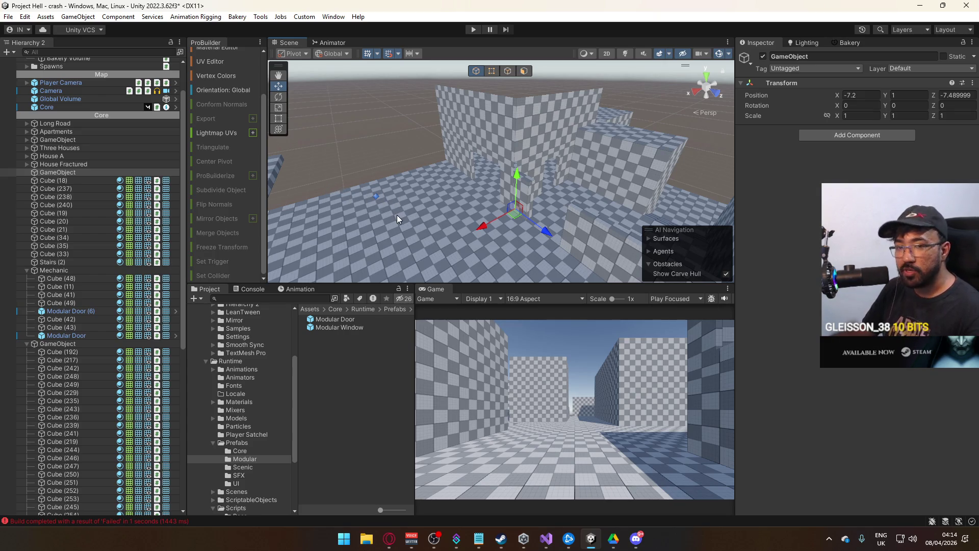
pyautogui.moveTo(393, 220); pyautogui.dragTo(407, 214)
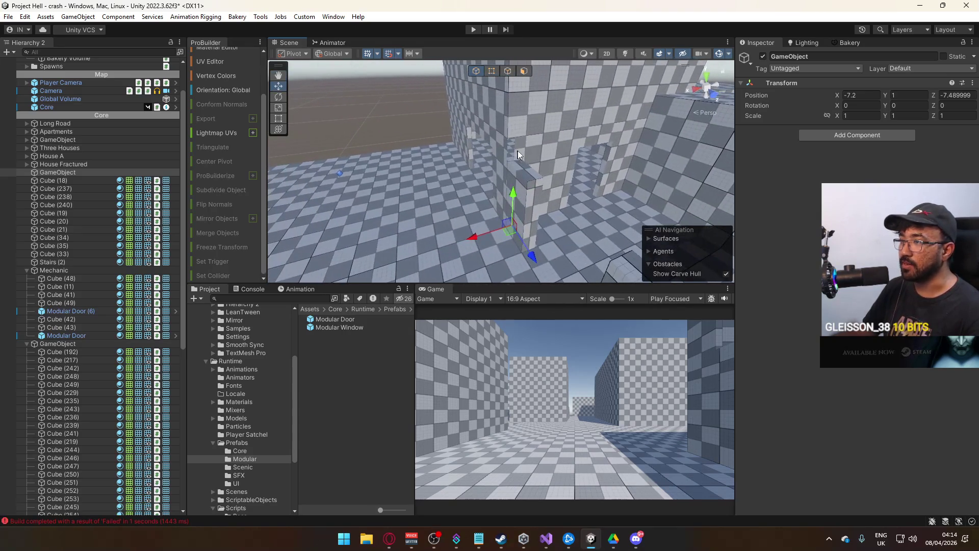
pyautogui.click(501, 161)
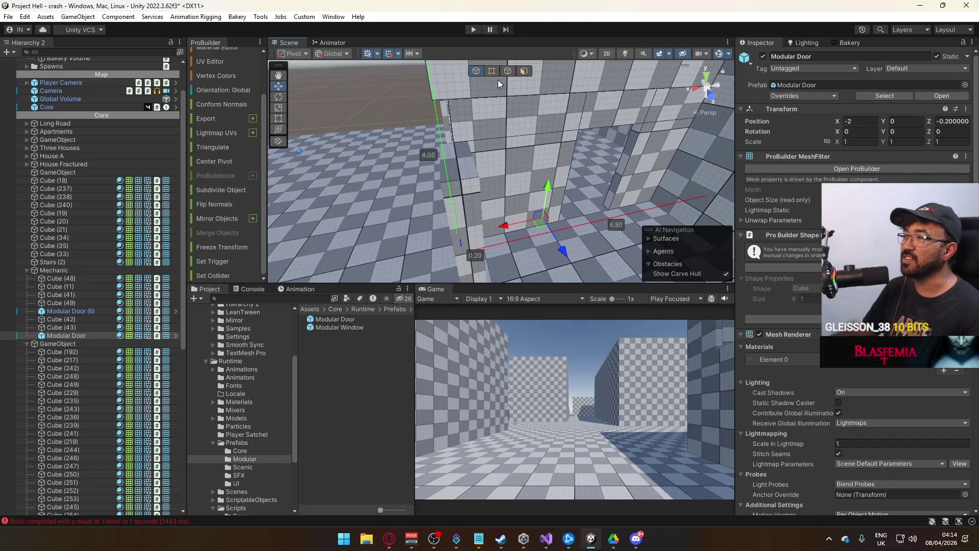
pyautogui.press('g')
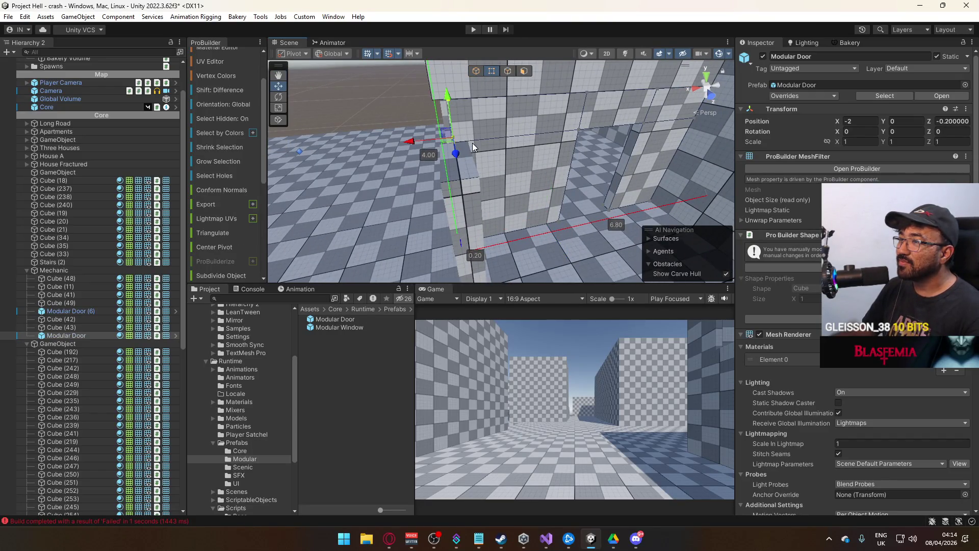
pyautogui.moveTo(473, 109)
pyautogui.mouseDown()
pyautogui.moveTo(463, 124)
pyautogui.moveTo(487, 164)
pyautogui.moveTo(474, 209)
pyautogui.mouseUp()
pyautogui.press('f')
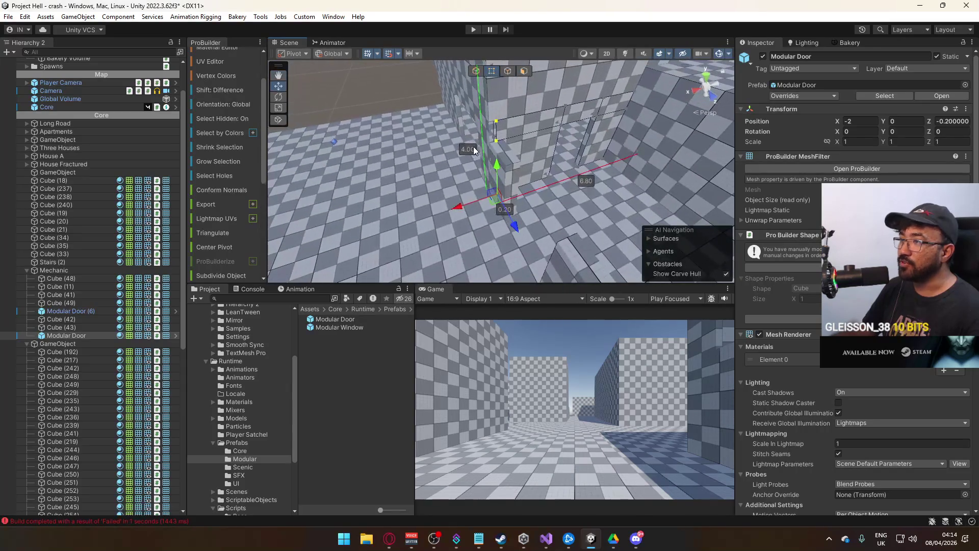
pyautogui.moveTo(455, 206); pyautogui.dragTo(458, 176)
pyautogui.click(476, 71)
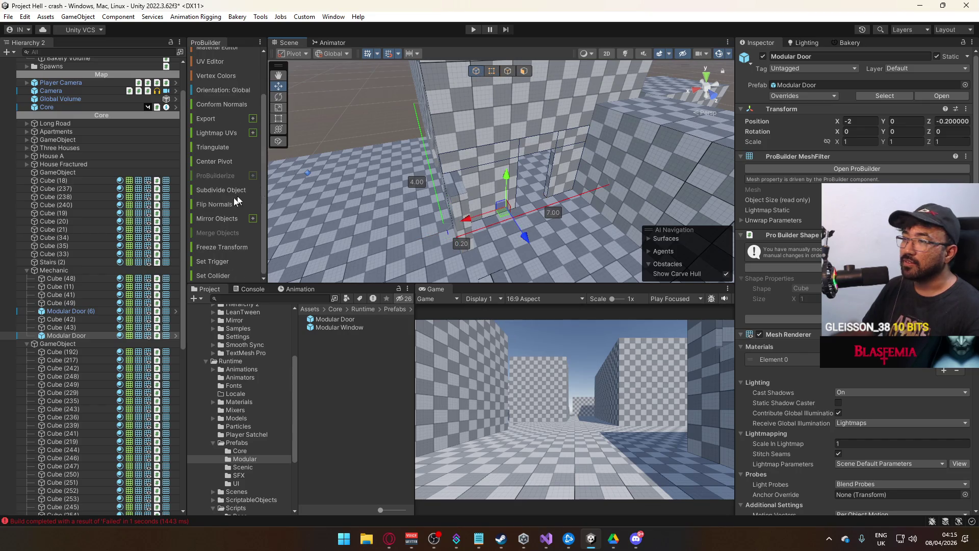
# Move Modular Door (6) and Cube (49) below Cube (43), then collapse Mechanic
pyautogui.moveTo(72, 311); pyautogui.dragTo(87, 330)
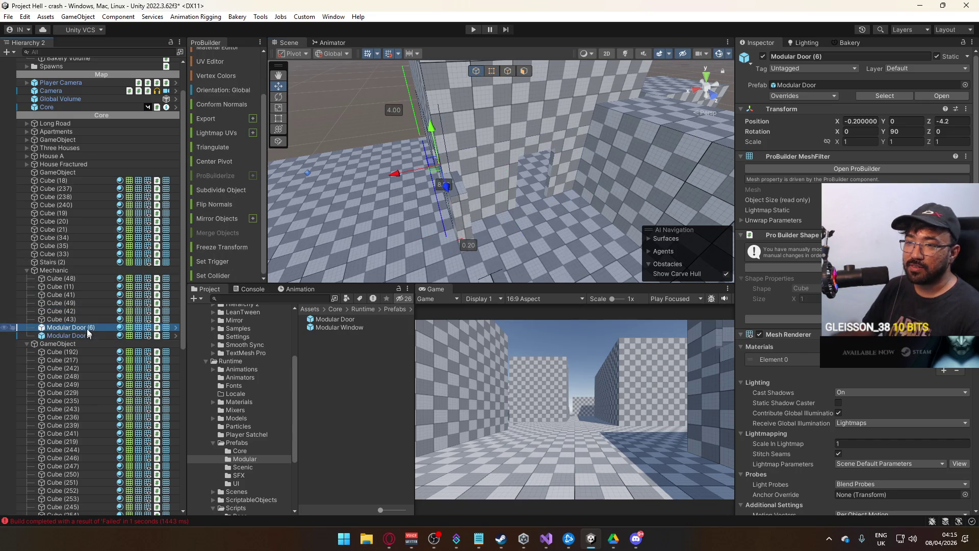
pyautogui.click(75, 303)
pyautogui.moveTo(74, 302); pyautogui.dragTo(77, 322)
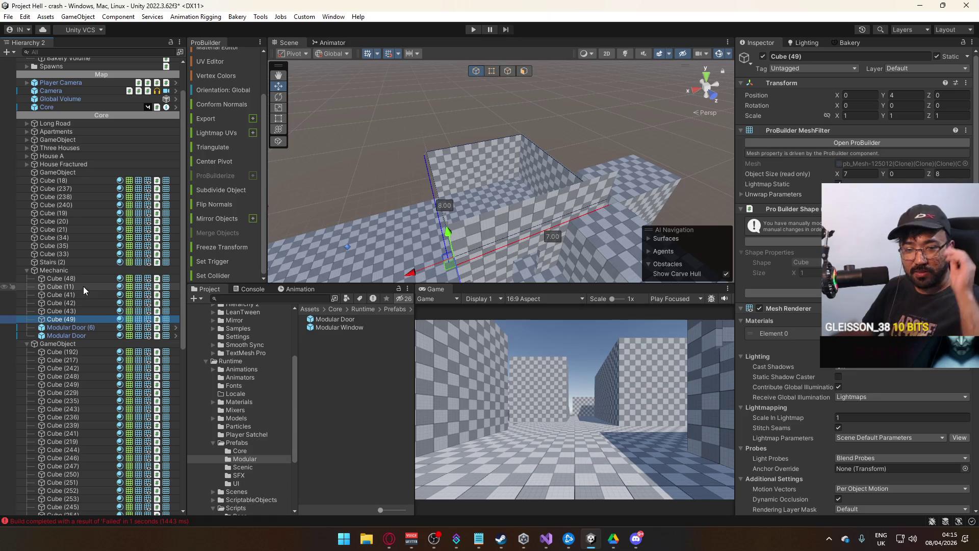
pyautogui.click(40, 270)
pyautogui.click(27, 271)
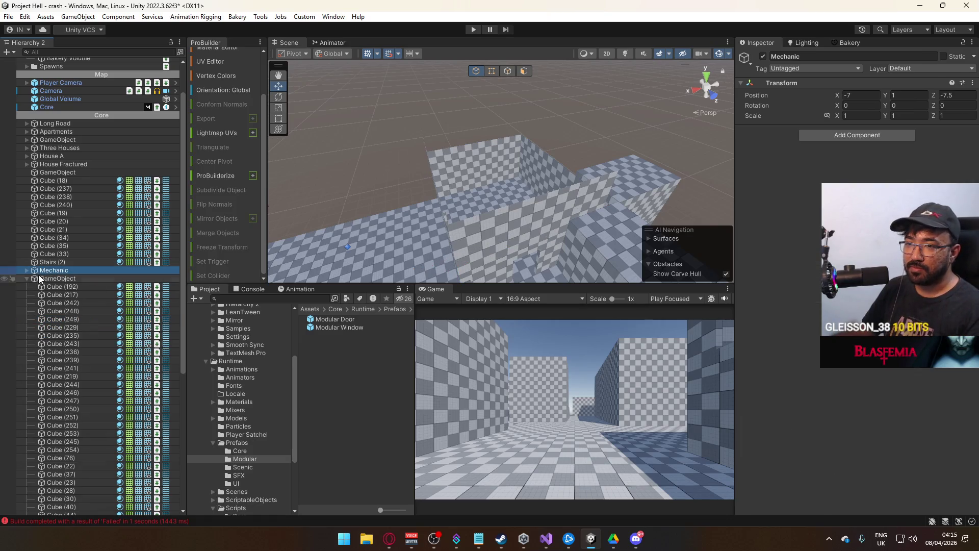
# Rename the Mechanic group to Back Alleys
pyautogui.click(49, 271)
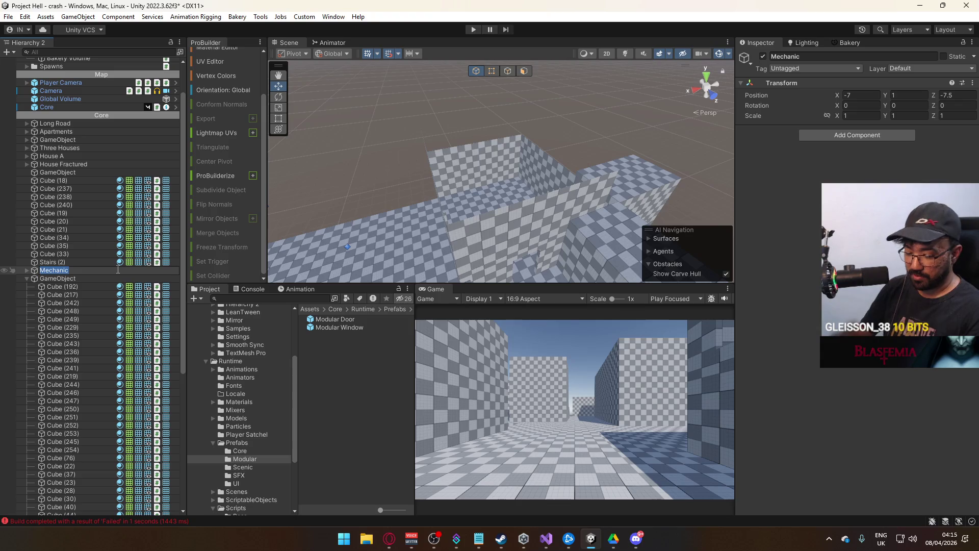
pyautogui.write('Back Alleys')
pyautogui.press('Return')
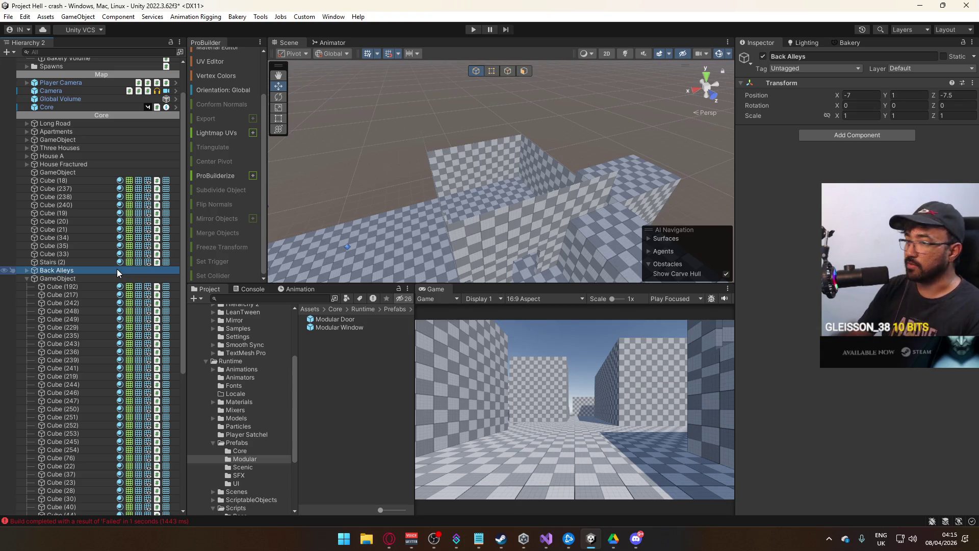
pyautogui.moveTo(313, 229); pyautogui.dragTo(408, 219)
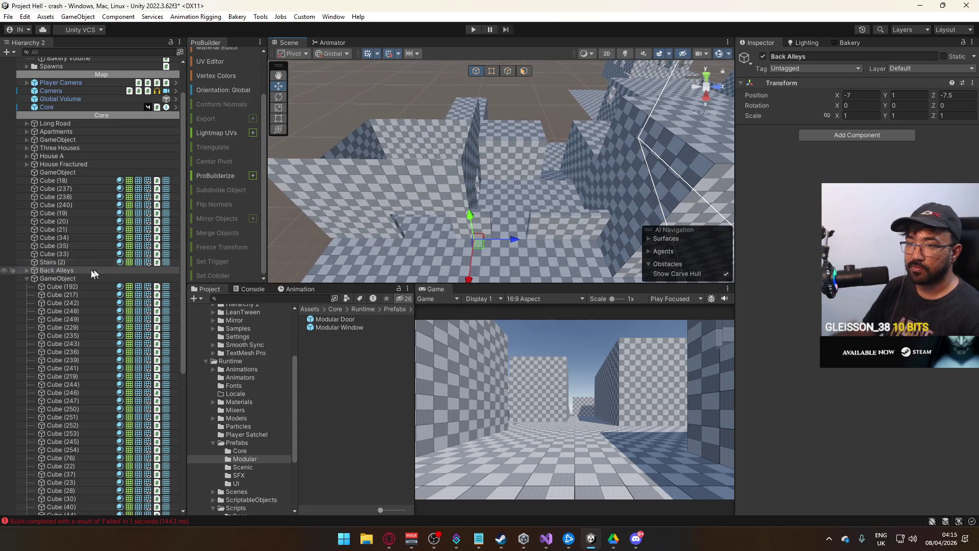
# Select the eleven objects from Cube (18) to Stairs (2) and drag them into Back Alleys
pyautogui.click(26, 271)
pyautogui.click(54, 284)
pyautogui.keyDown('shift'); pyautogui.click(78, 333); pyautogui.keyUp('shift')
pyautogui.moveTo(400, 204)
pyautogui.mouseDown()
pyautogui.moveTo(331, 200)
pyautogui.moveTo(472, 76)
pyautogui.mouseUp()
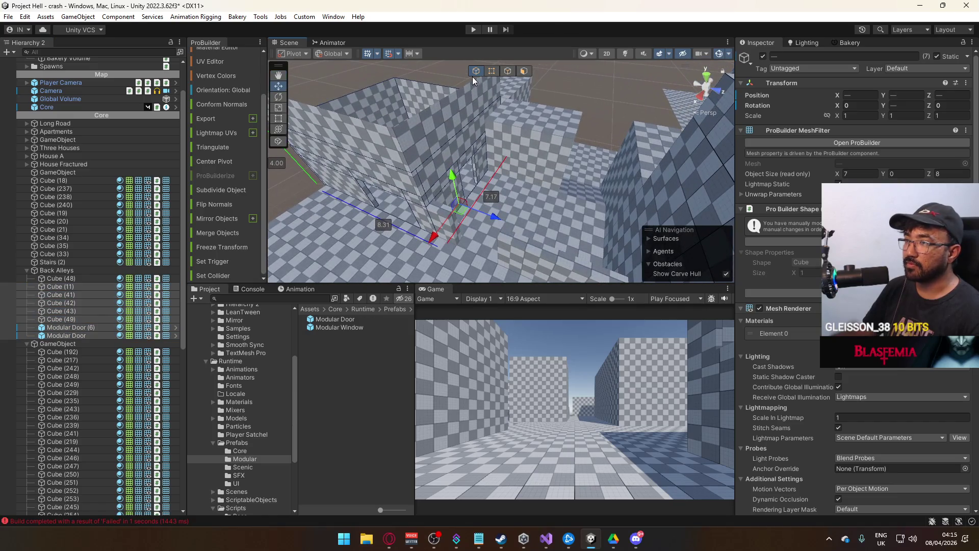
pyautogui.click(450, 223)
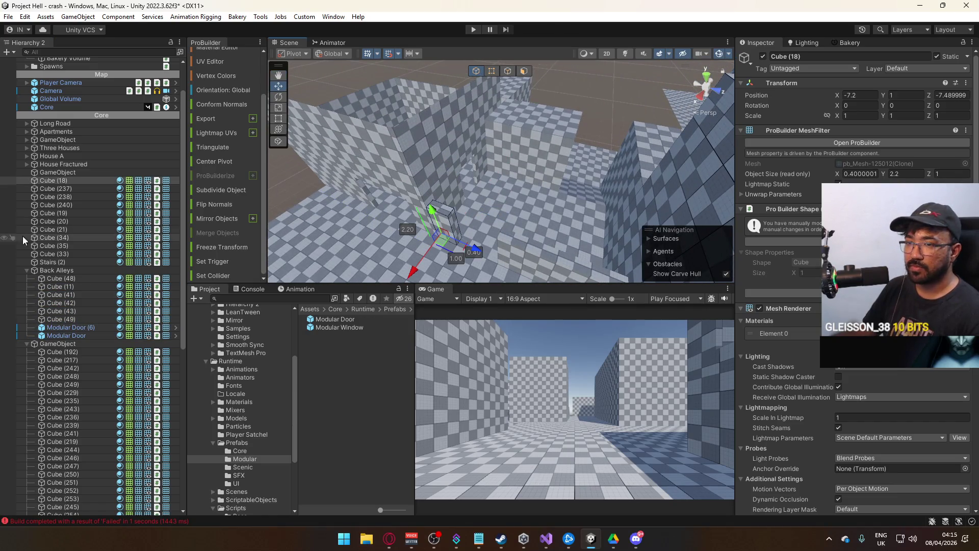
pyautogui.click(53, 261)
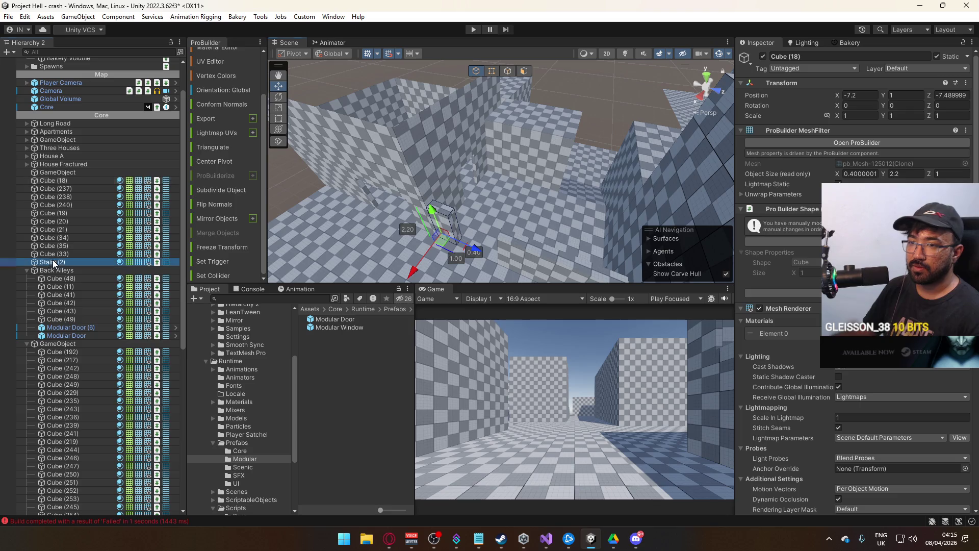
pyautogui.keyDown('shift'); pyautogui.click(61, 180); pyautogui.keyUp('shift')
pyautogui.moveTo(60, 180); pyautogui.dragTo(77, 271)
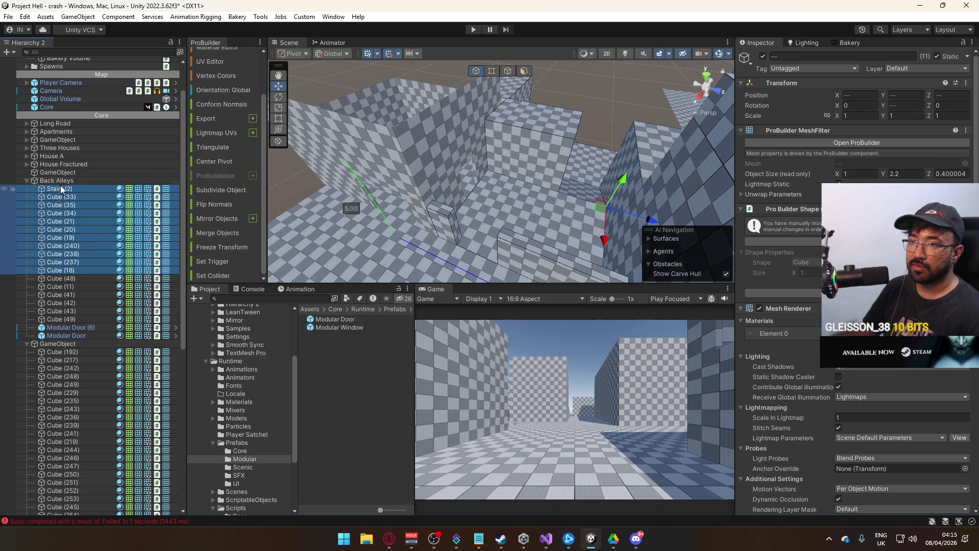
# Toggle Back Alleys to verify, collapse it, frame GameObject, and select Apartments
pyautogui.doubleClick(57, 181)
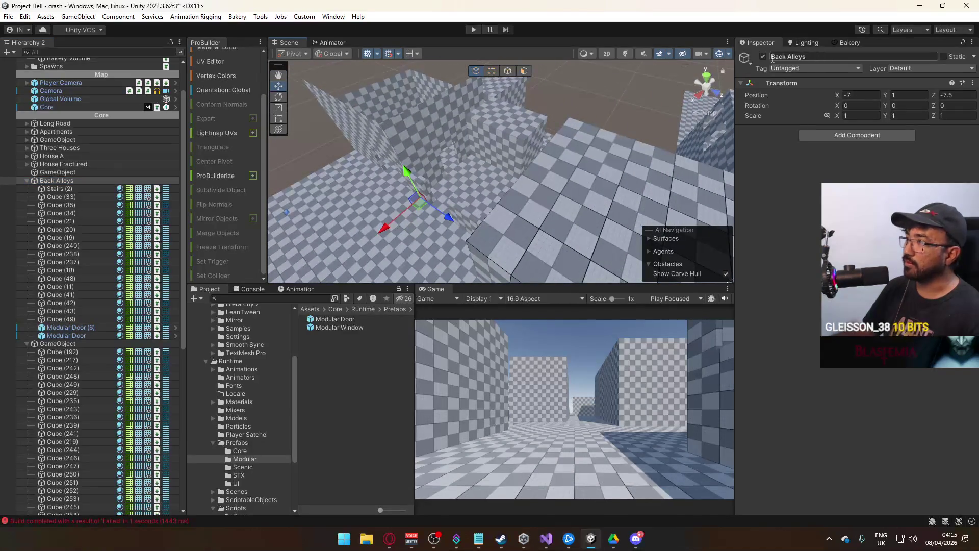
pyautogui.click(763, 56)
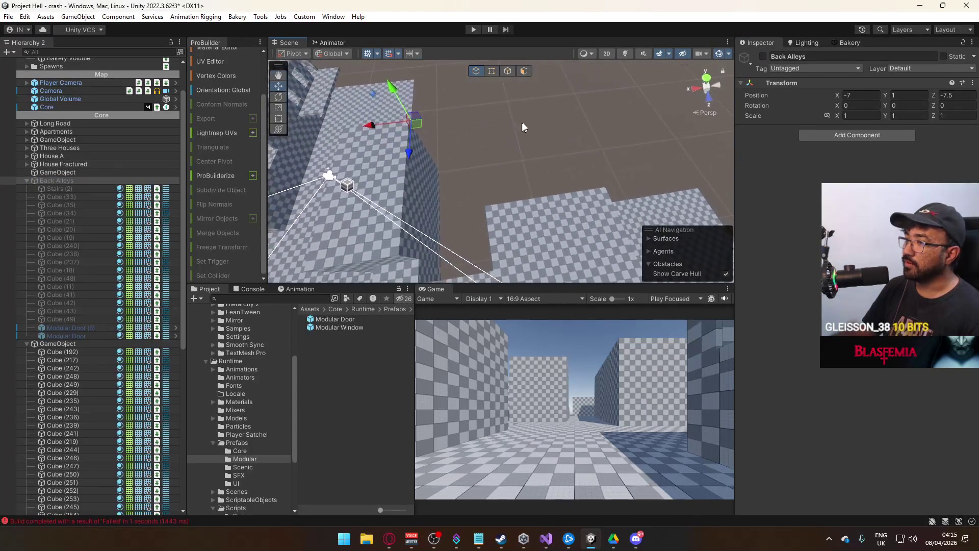
pyautogui.click(762, 56)
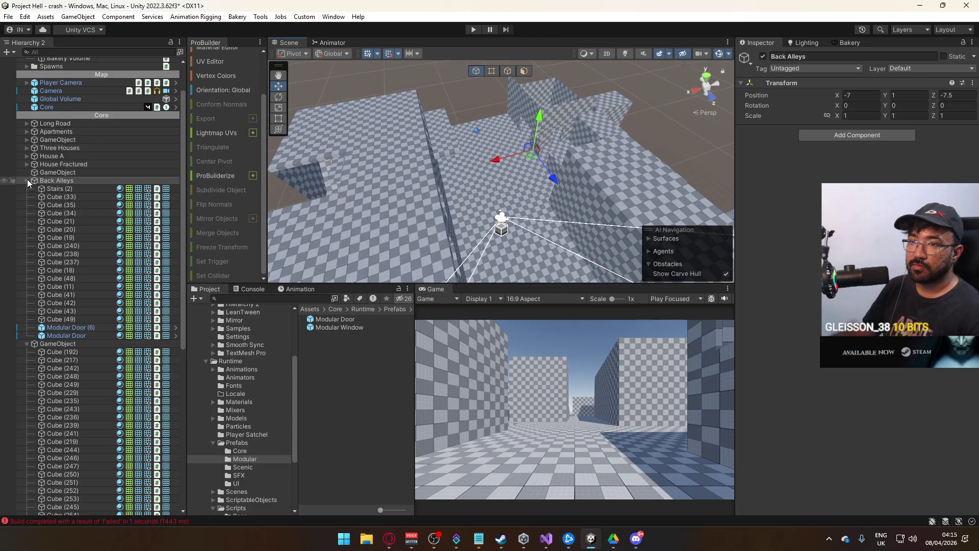
pyautogui.click(26, 181)
pyautogui.click(51, 188)
pyautogui.doubleClick(51, 189)
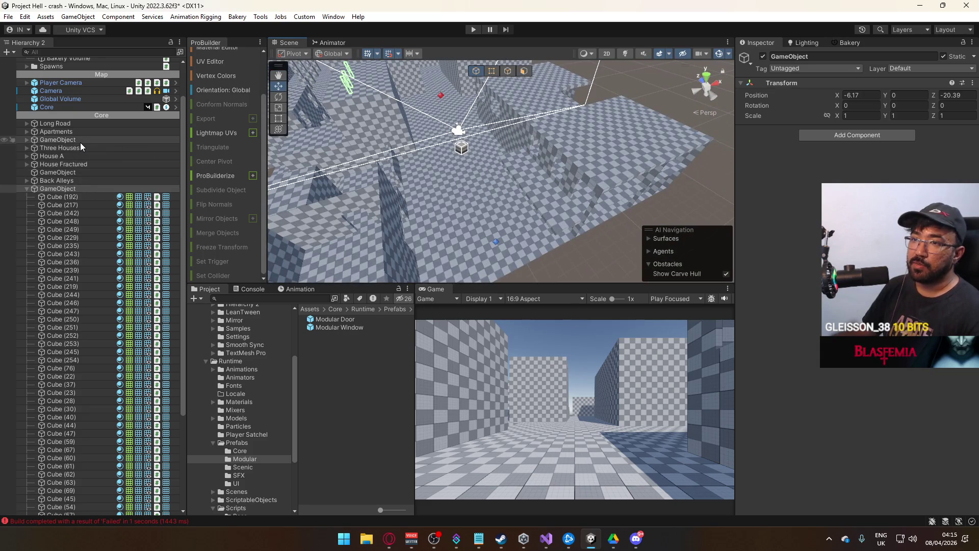
pyautogui.click(87, 131)
# Select the Long Road wall blocks Cube (233) and Cube (234)
pyautogui.moveTo(587, 89); pyautogui.dragTo(658, 102)
pyautogui.moveTo(632, 153)
pyautogui.mouseDown()
pyautogui.moveTo(641, 148)
pyautogui.moveTo(659, 185)
pyautogui.moveTo(460, 141)
pyautogui.moveTo(484, 153)
pyautogui.moveTo(391, 109)
pyautogui.moveTo(398, 115)
pyautogui.mouseUp()
pyautogui.click(641, 148)
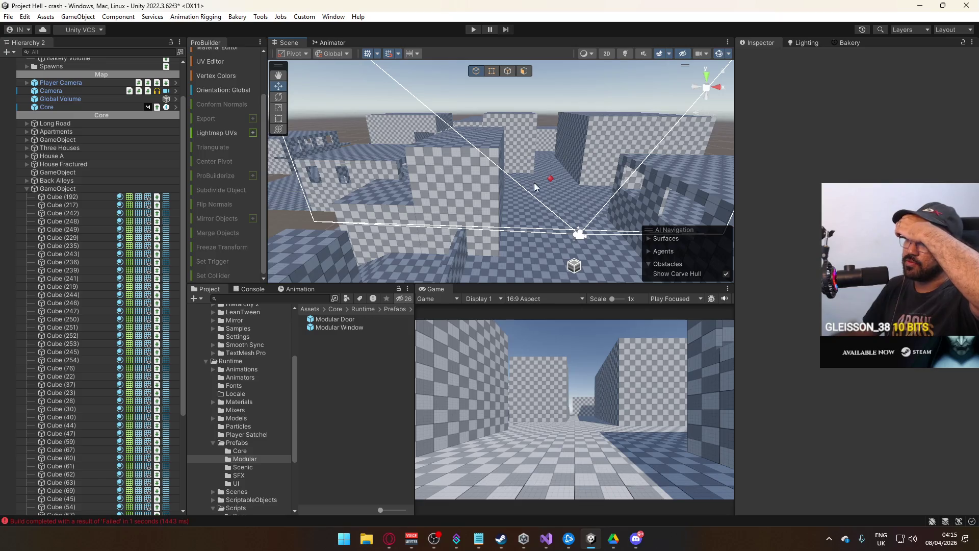
pyautogui.moveTo(483, 183)
pyautogui.mouseDown()
pyautogui.moveTo(520, 164)
pyautogui.moveTo(498, 229)
pyautogui.moveTo(303, 224)
pyautogui.moveTo(452, 209)
pyautogui.mouseUp()
pyautogui.click(530, 163)
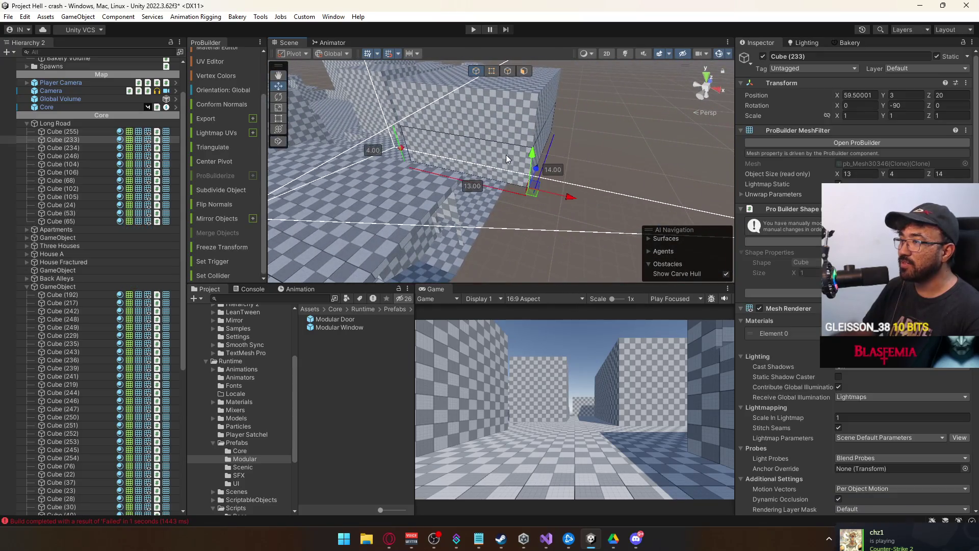
pyautogui.moveTo(532, 143)
pyautogui.mouseDown()
pyautogui.moveTo(584, 139)
pyautogui.moveTo(612, 144)
pyautogui.moveTo(607, 153)
pyautogui.moveTo(585, 155)
pyautogui.moveTo(557, 113)
pyautogui.mouseUp()
pyautogui.keyDown('shift'); pyautogui.click(586, 137); pyautogui.keyUp('shift')
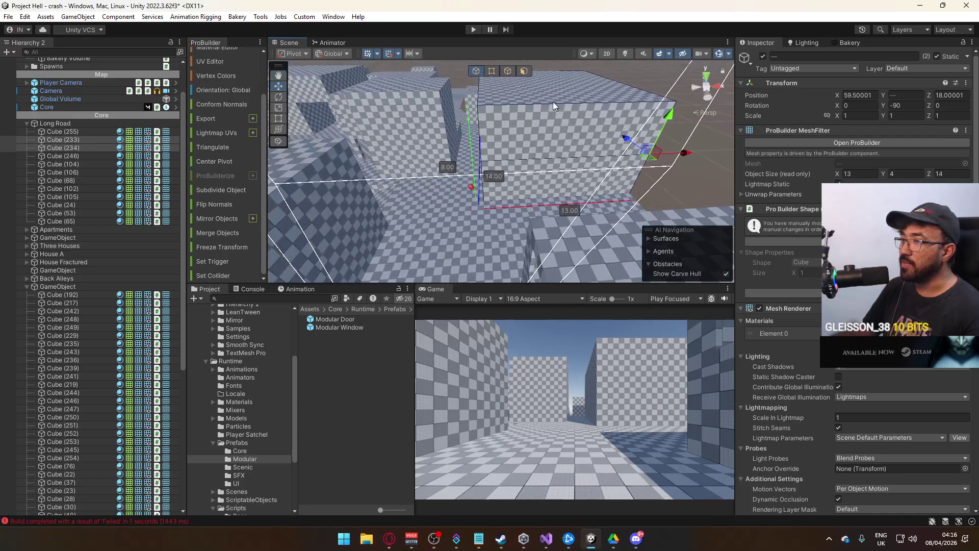
# Pull the blocks' vertices along X in Vertex mode to shorten them, then return to Object mode
pyautogui.click(492, 71)
pyautogui.moveTo(493, 71); pyautogui.dragTo(529, 92)
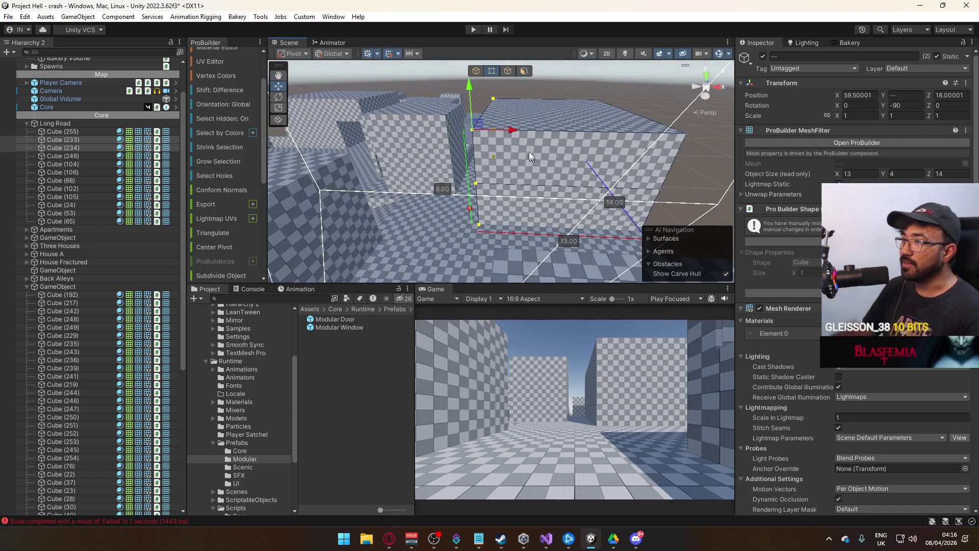
pyautogui.moveTo(517, 130); pyautogui.dragTo(621, 146)
pyautogui.click(476, 71)
# Check Cube (233), Cube (30) and Cube (234), then collapse the Long Road group
pyautogui.click(483, 230)
pyautogui.click(476, 226)
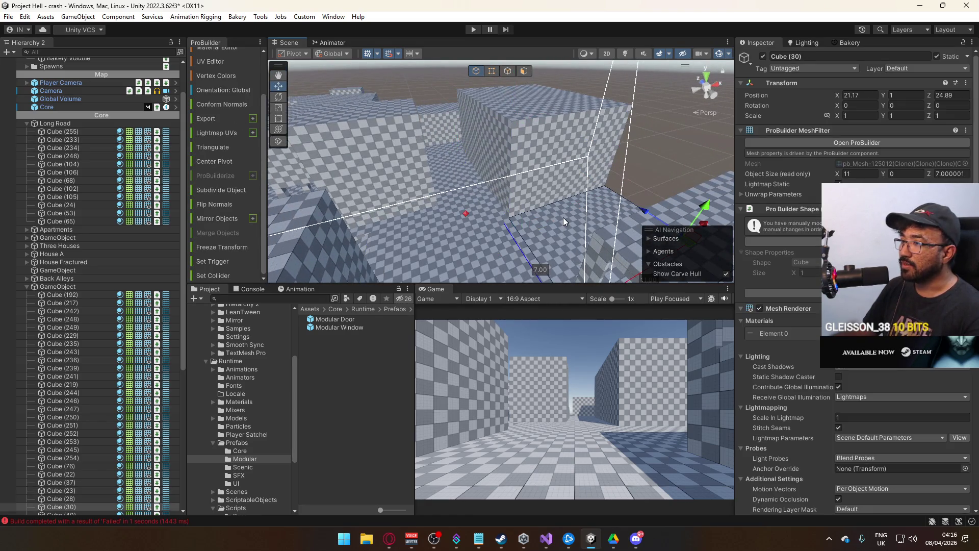
pyautogui.click(488, 179)
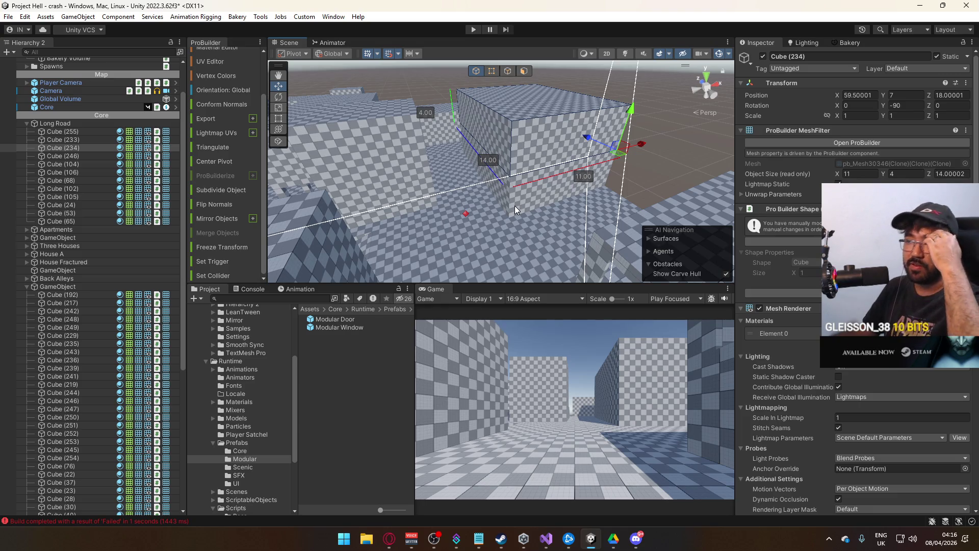
pyautogui.moveTo(522, 192); pyautogui.dragTo(426, 164)
pyautogui.click(29, 124)
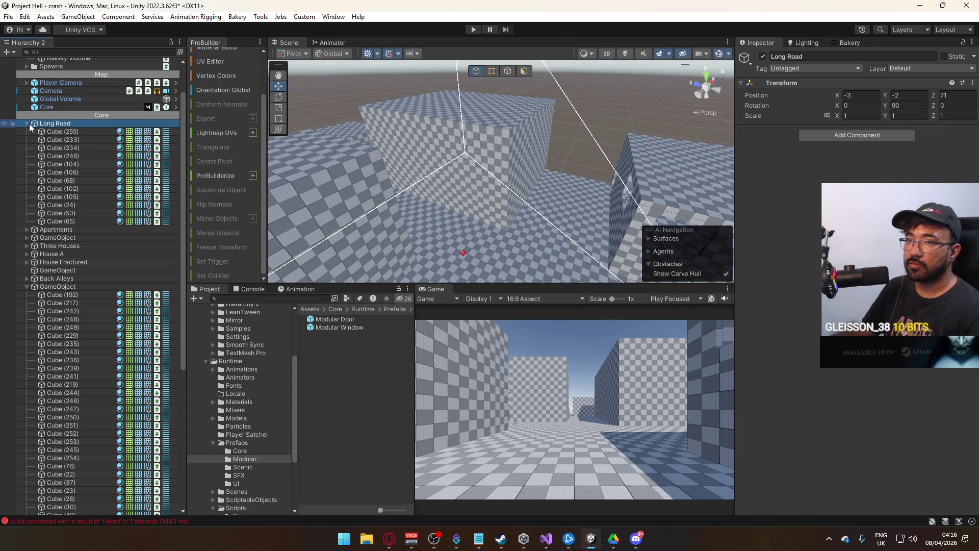
pyautogui.click(25, 123)
pyautogui.moveTo(490, 163); pyautogui.dragTo(449, 145)
# Select Cube (30), Cube (28), Cube (40) and Cube (23) in the Scene view
pyautogui.press('f')
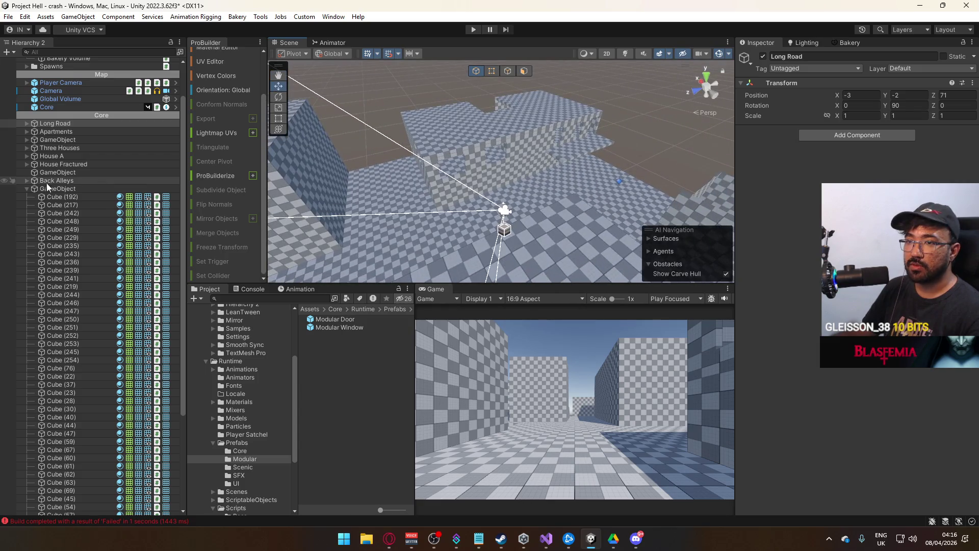
pyautogui.click(383, 211)
pyautogui.moveTo(384, 211); pyautogui.dragTo(580, 221)
pyautogui.keyDown('shift'); pyautogui.click(499, 194); pyautogui.keyUp('shift')
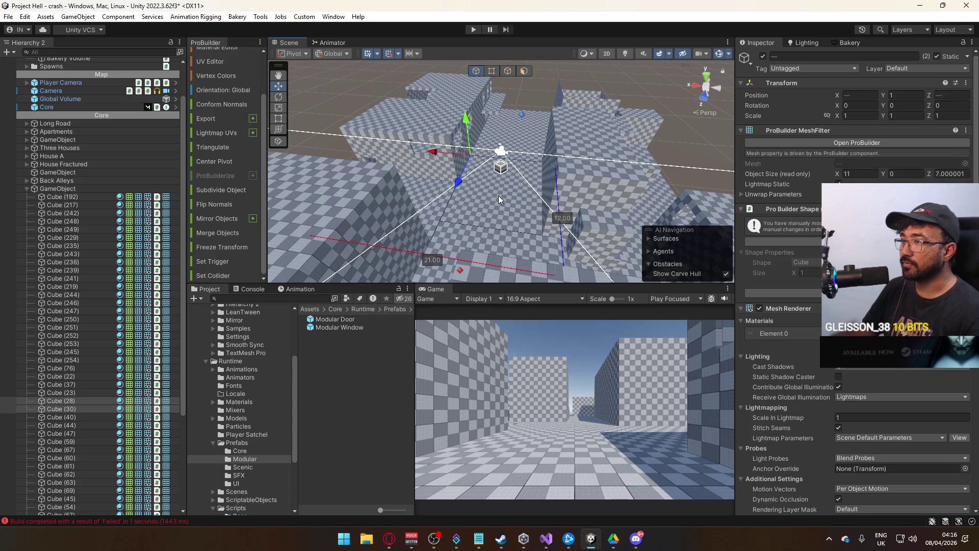
pyautogui.keyDown('shift'); pyautogui.click(537, 156); pyautogui.keyUp('shift')
pyautogui.keyDown('shift'); pyautogui.click(509, 215); pyautogui.keyUp('shift')
pyautogui.moveTo(510, 216); pyautogui.dragTo(189, 215)
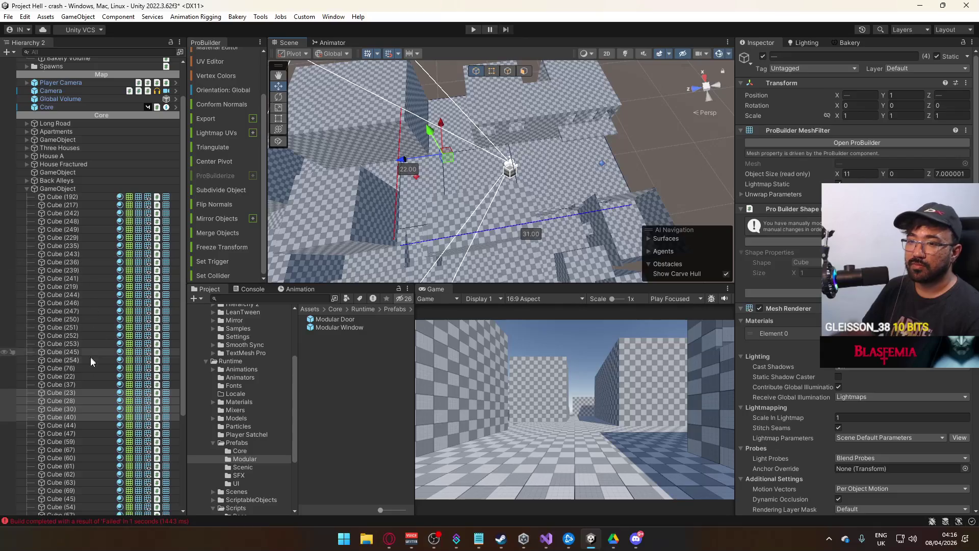
pyautogui.moveTo(529, 217)
pyautogui.mouseDown()
pyautogui.moveTo(409, 226)
pyautogui.moveTo(469, 182)
pyautogui.mouseUp()
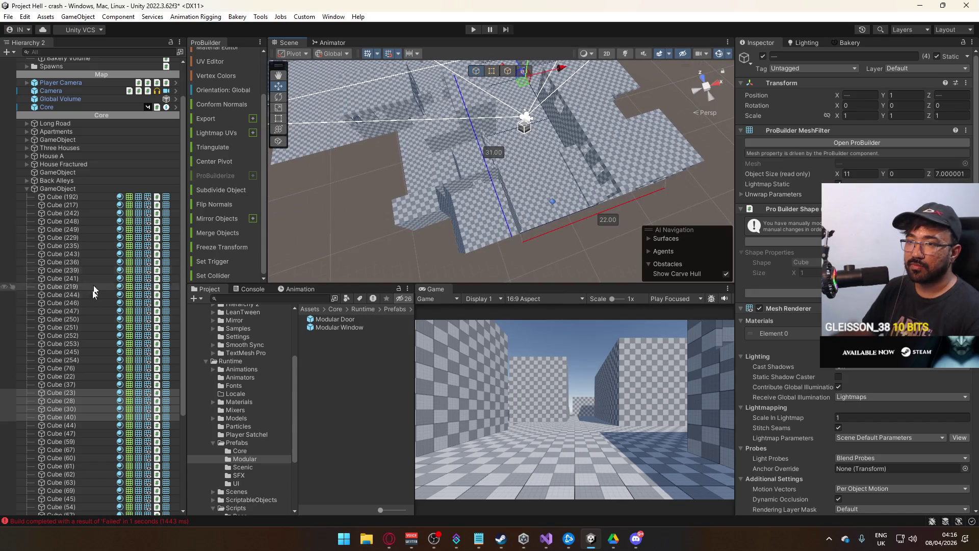
# Drag the four cubes into Apartments in the Hierarchy and collapse the group
pyautogui.moveTo(77, 392); pyautogui.dragTo(66, 191)
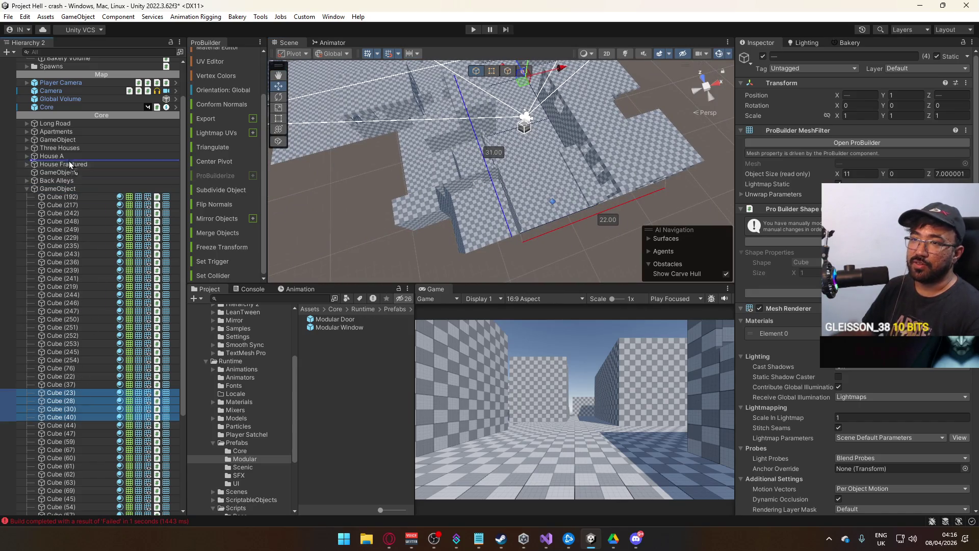
pyautogui.moveTo(71, 142); pyautogui.dragTo(82, 133)
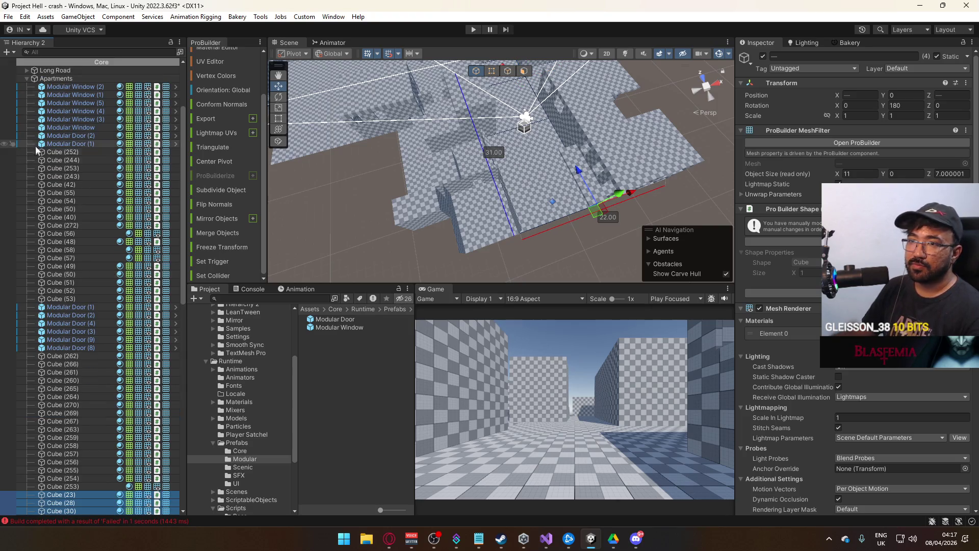
pyautogui.click(26, 79)
pyautogui.click(32, 78)
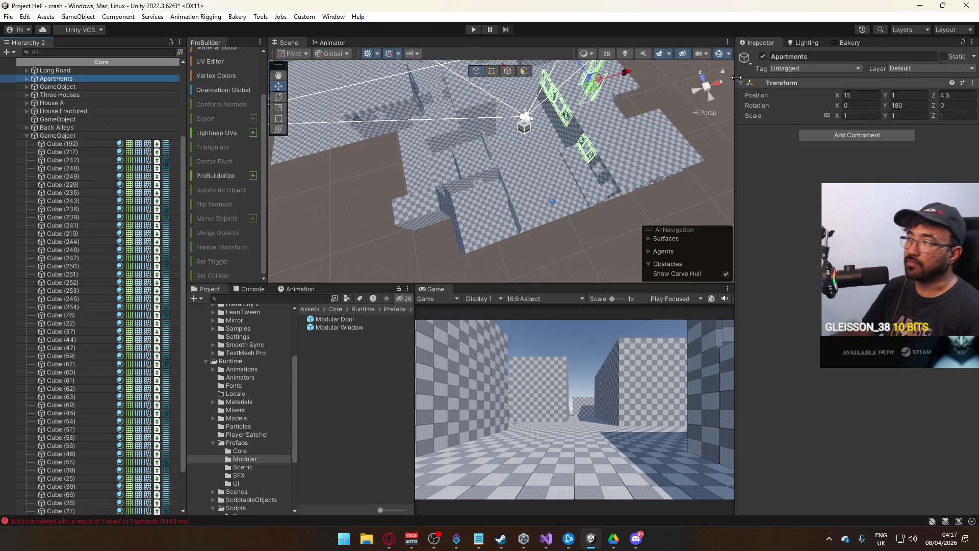
# Toggle the Apartments group off and on a few times to check its contents
pyautogui.click(763, 56)
pyautogui.click(765, 55)
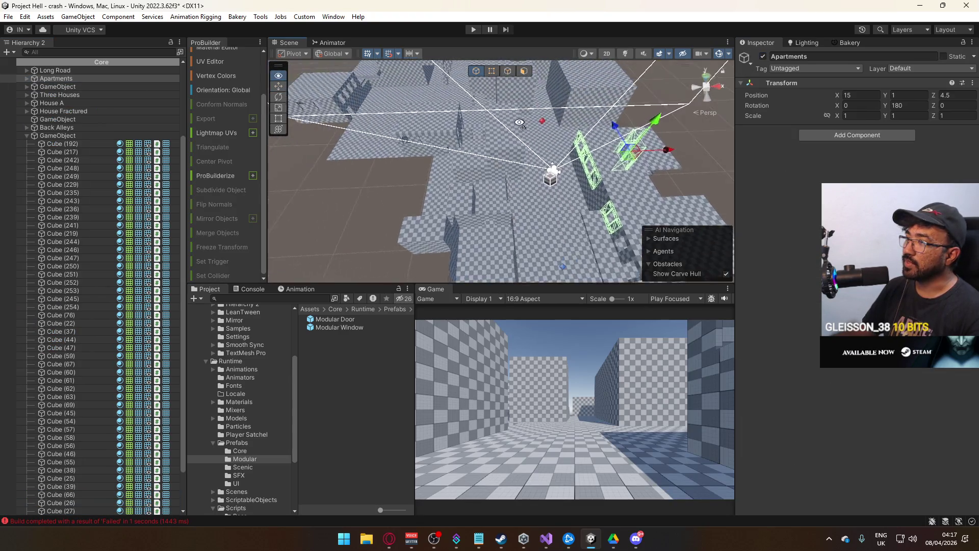
pyautogui.click(763, 56)
pyautogui.click(762, 56)
pyautogui.moveTo(489, 163)
pyautogui.mouseDown()
pyautogui.moveTo(435, 172)
pyautogui.moveTo(536, 186)
pyautogui.moveTo(627, 135)
pyautogui.moveTo(702, 111)
pyautogui.mouseUp()
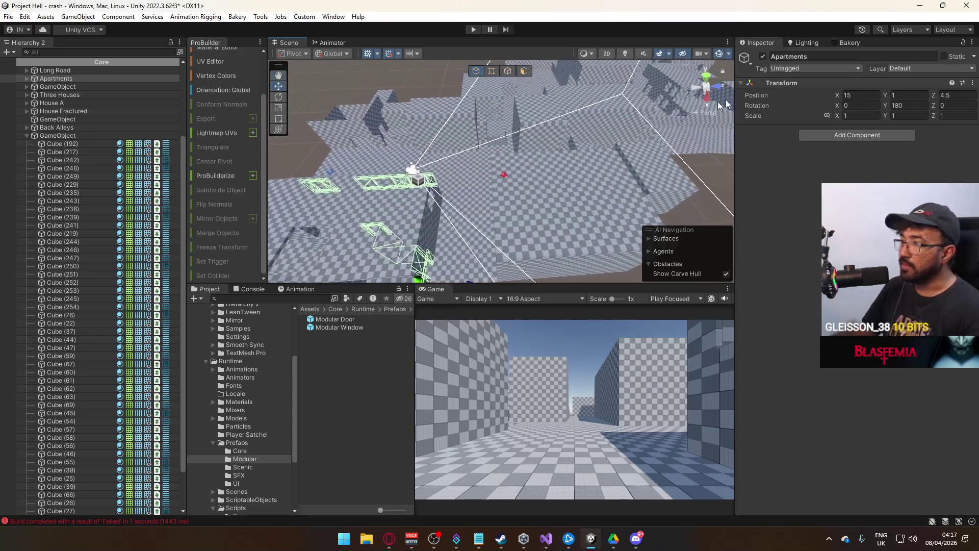
pyautogui.click(763, 56)
pyautogui.click(762, 56)
pyautogui.moveTo(526, 158)
pyautogui.mouseDown()
pyautogui.moveTo(261, 172)
pyautogui.moveTo(416, 170)
pyautogui.mouseUp()
# Select Cube (38) and switch ProBuilder to Face selection mode
pyautogui.click(505, 185)
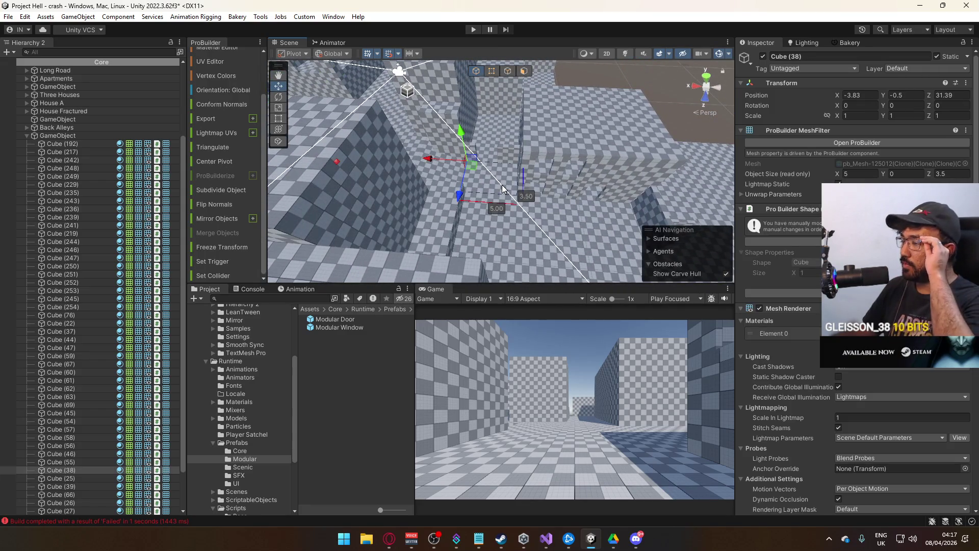
pyautogui.moveTo(509, 181); pyautogui.dragTo(473, 60)
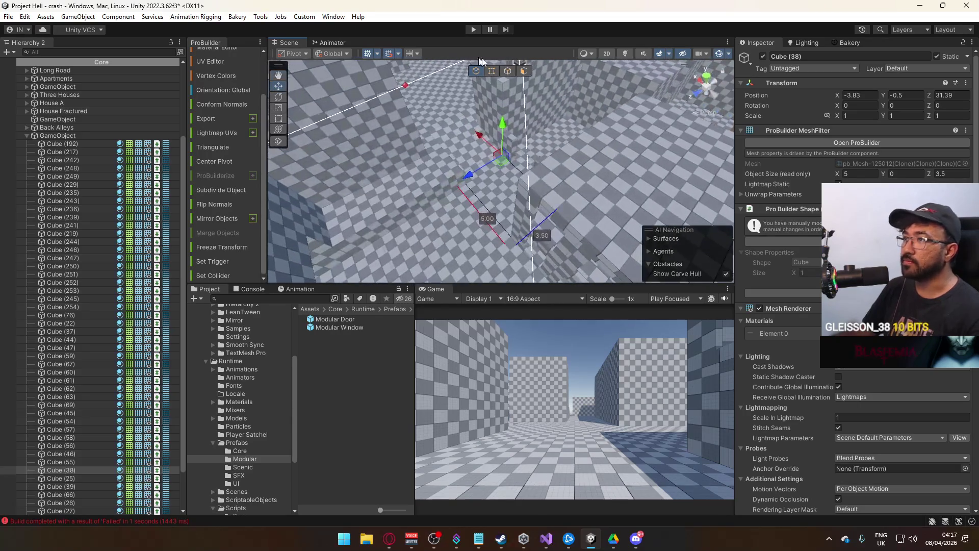
pyautogui.click(524, 70)
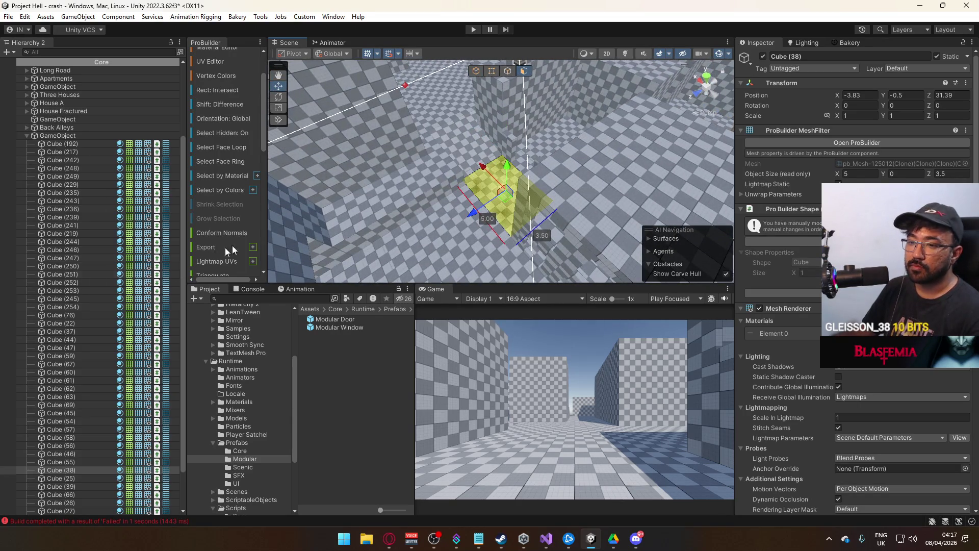
# Set the face's UV Offset Y to 0.5 in the UV Editor, then return to Object mode
pyautogui.click(224, 62)
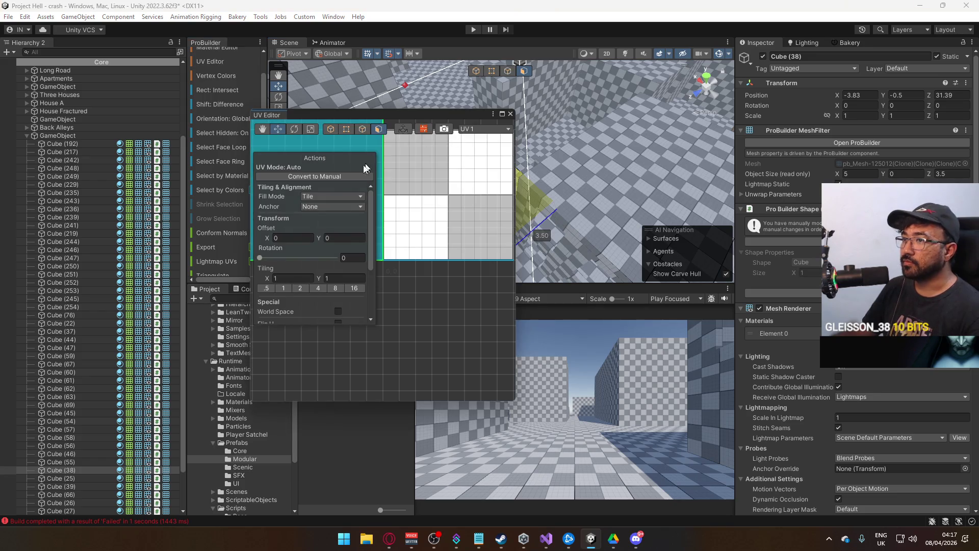
pyautogui.click(338, 238)
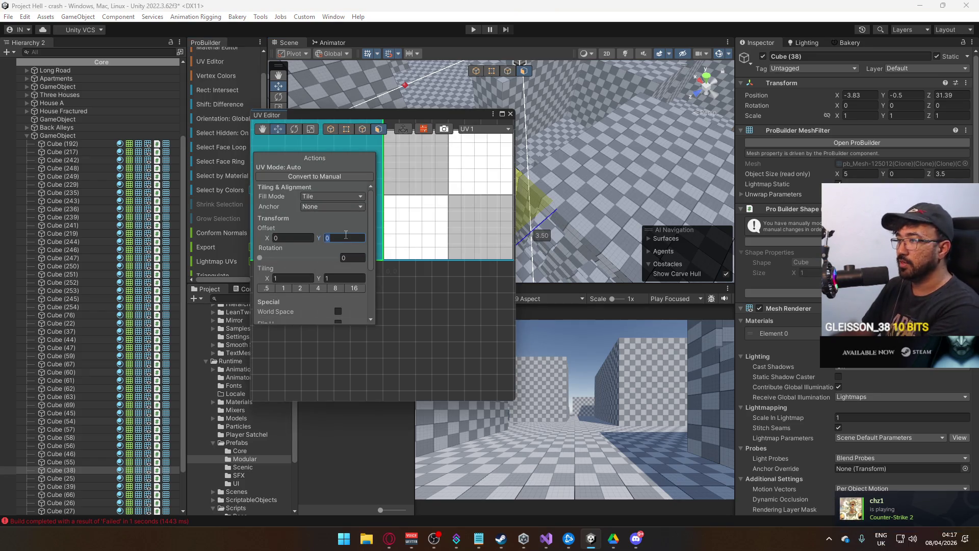
pyautogui.write('5')
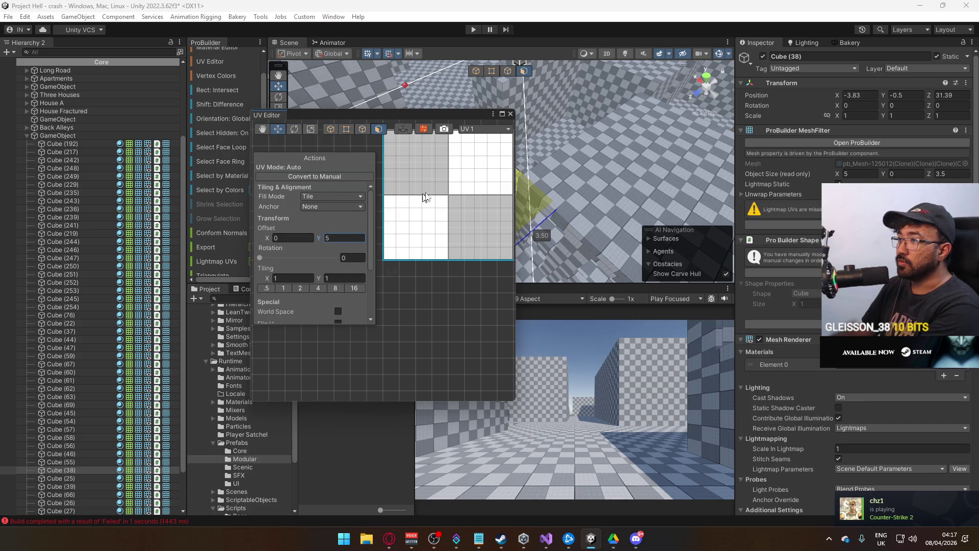
pyautogui.press('Left')
pyautogui.write('0')
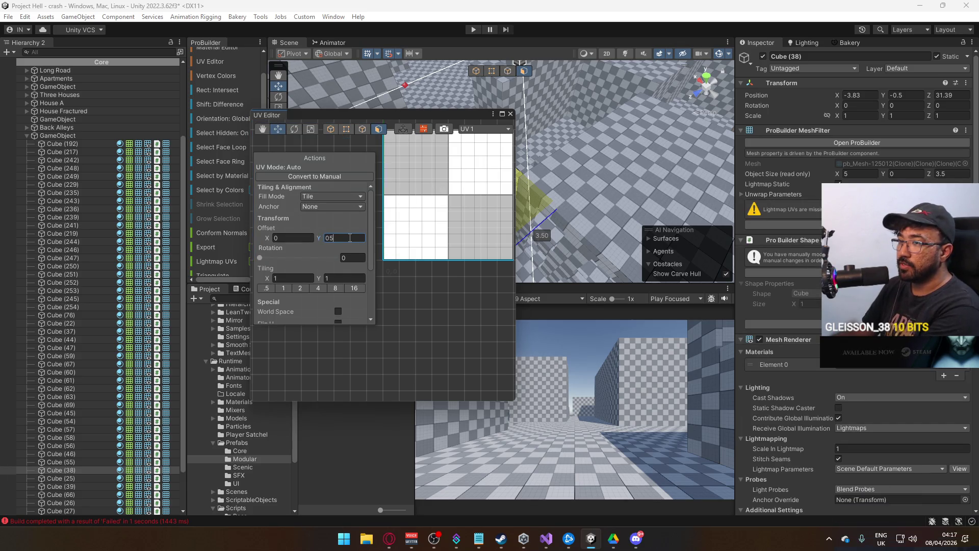
pyautogui.write('0')
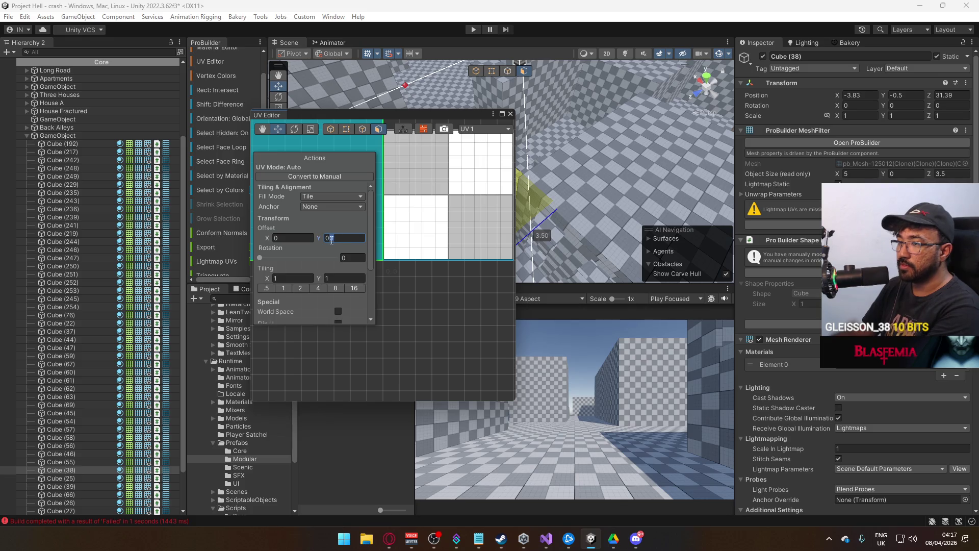
pyautogui.click(509, 114)
pyautogui.click(477, 74)
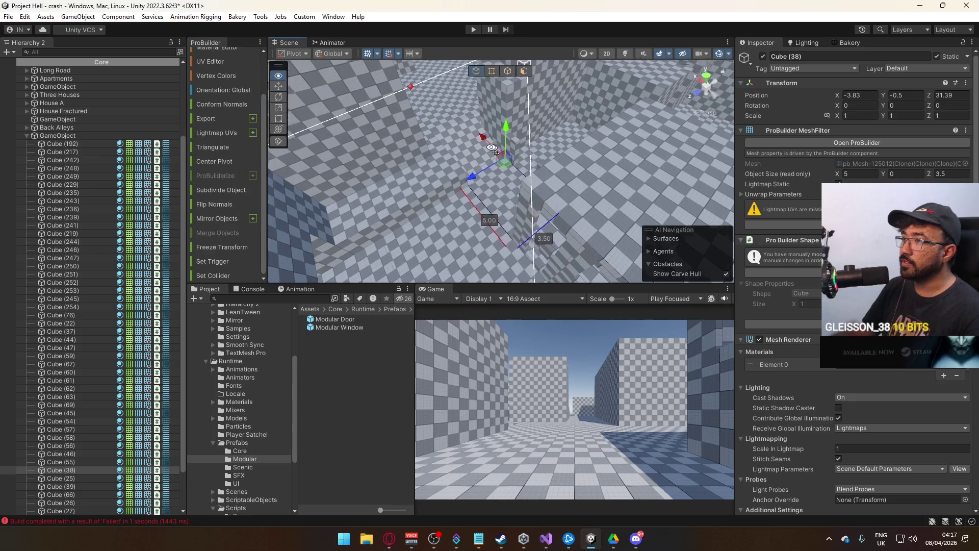
# Select Stairs (5), Cube (38) and the other Apartments pieces in the Scene view
pyautogui.click(503, 173)
pyautogui.moveTo(503, 172)
pyautogui.mouseDown()
pyautogui.moveTo(448, 148)
pyautogui.moveTo(464, 148)
pyautogui.mouseUp()
pyautogui.click(468, 147)
pyautogui.keyDown('shift'); pyautogui.click(549, 166); pyautogui.keyUp('shift')
pyautogui.press('f')
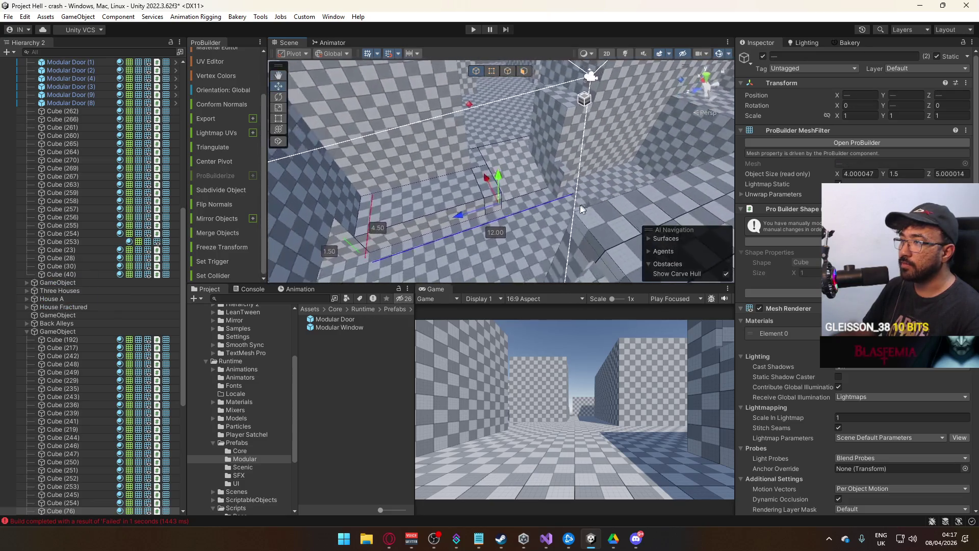
pyautogui.moveTo(543, 216)
pyautogui.mouseDown()
pyautogui.moveTo(451, 240)
pyautogui.moveTo(505, 257)
pyautogui.mouseUp()
pyautogui.keyDown('shift'); pyautogui.click(504, 257); pyautogui.keyUp('shift')
pyautogui.press('f')
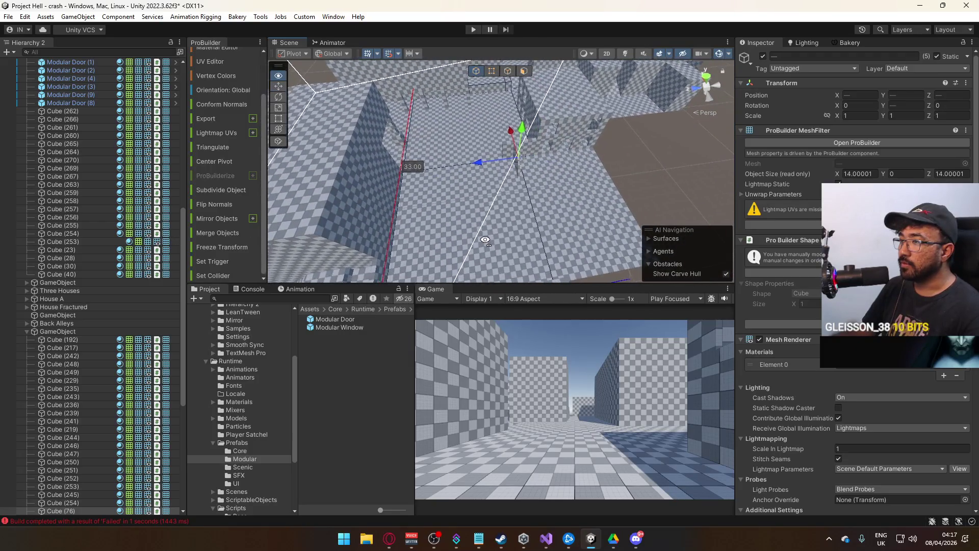
# Parent the eight selected pieces under Cube (40) in the Hierarchy
pyautogui.scroll(-5, 77, 301)
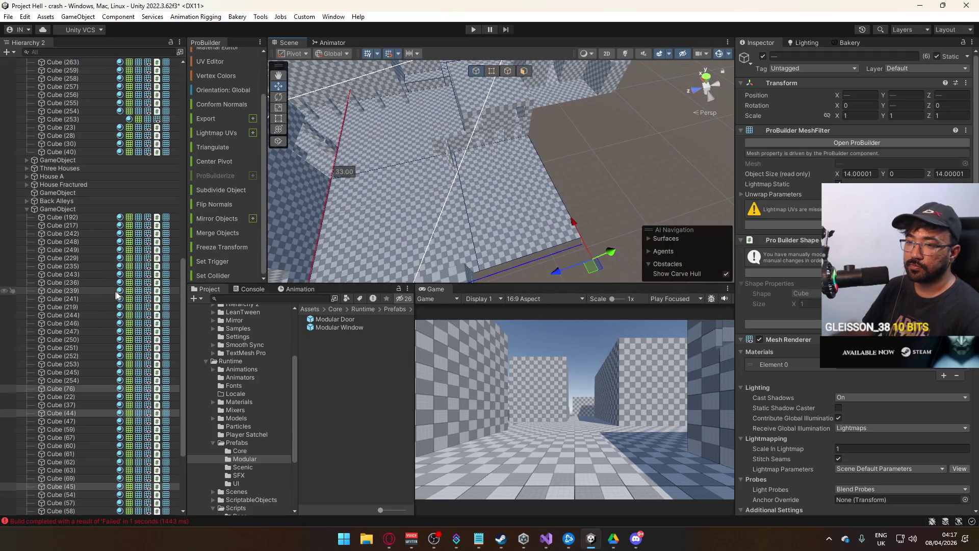
pyautogui.moveTo(320, 258); pyautogui.dragTo(363, 143)
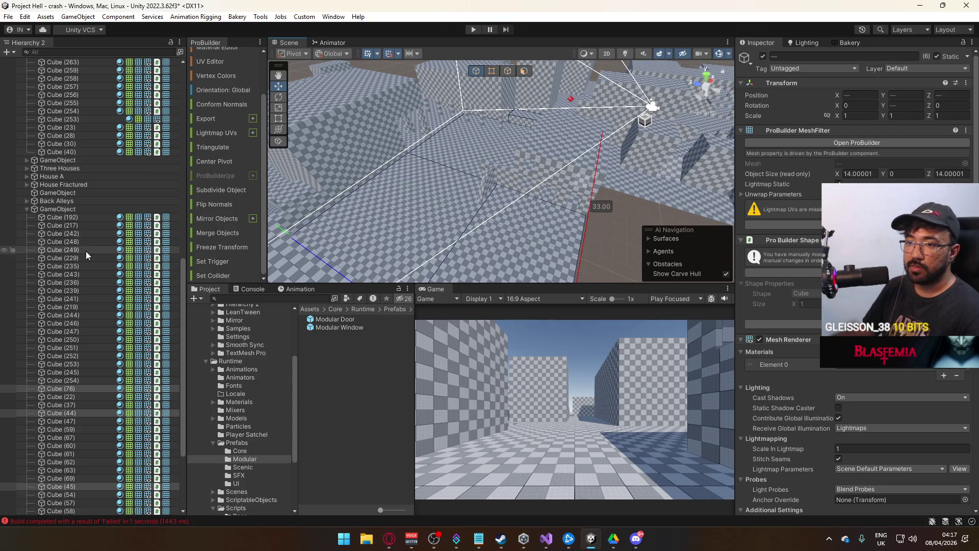
pyautogui.scroll(15, 92, 224)
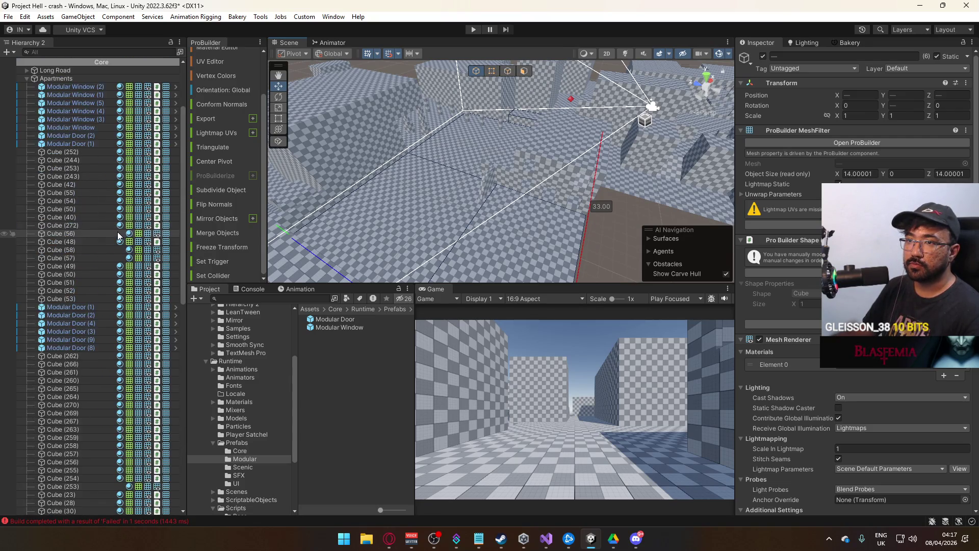
pyautogui.scroll(-15, 90, 240)
pyautogui.moveTo(474, 169)
pyautogui.mouseDown()
pyautogui.moveTo(489, 162)
pyautogui.moveTo(478, 166)
pyautogui.mouseUp()
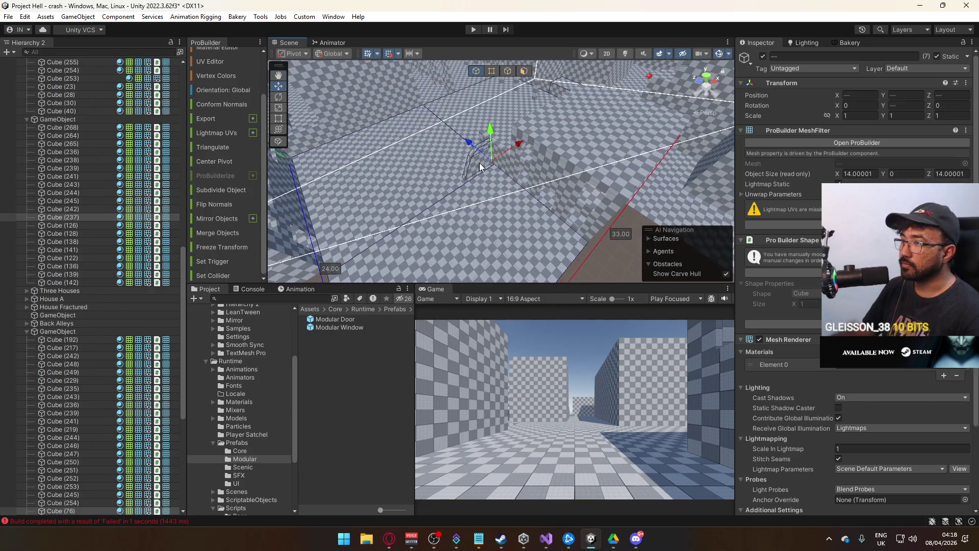
pyautogui.scroll(4, 90, 233)
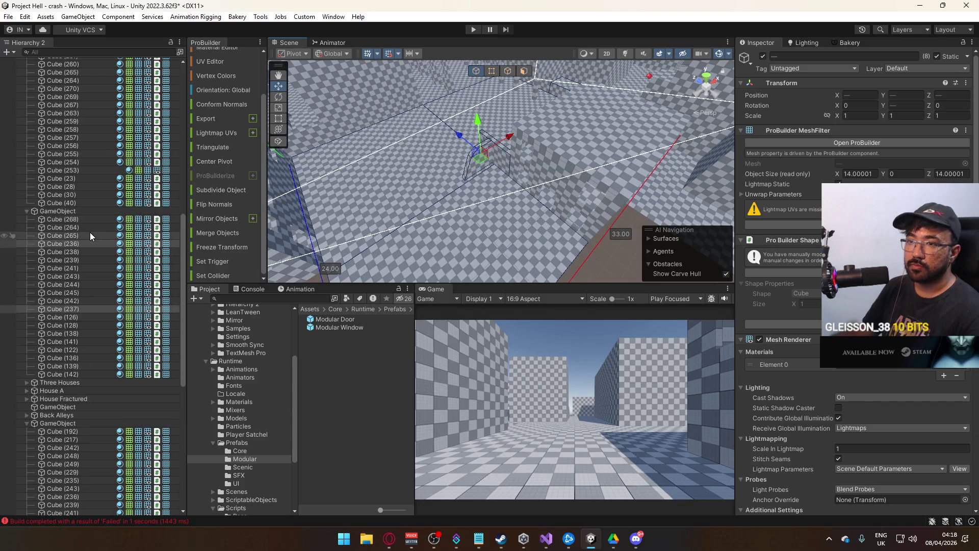
pyautogui.scroll(10, 77, 289)
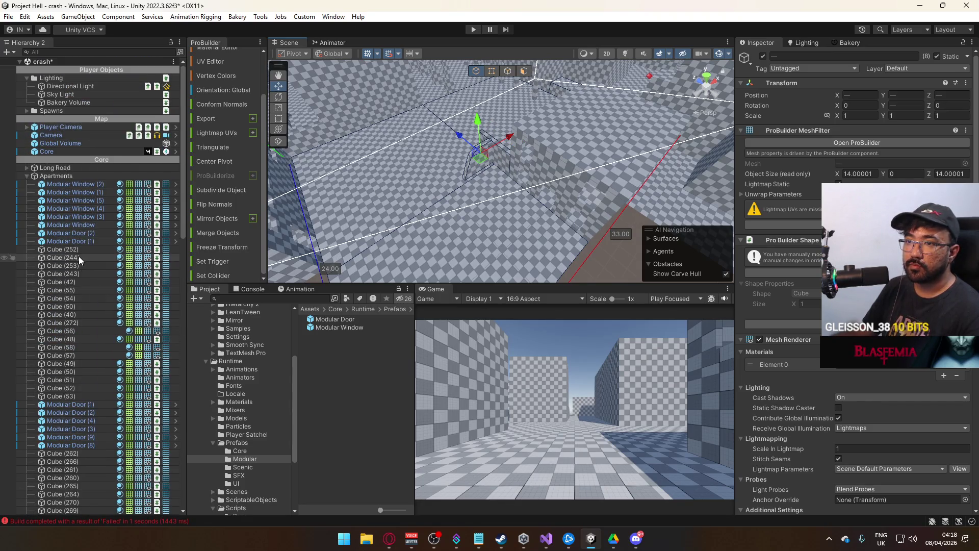
pyautogui.scroll(-5, 80, 296)
pyautogui.moveTo(41, 327); pyautogui.dragTo(21, 313)
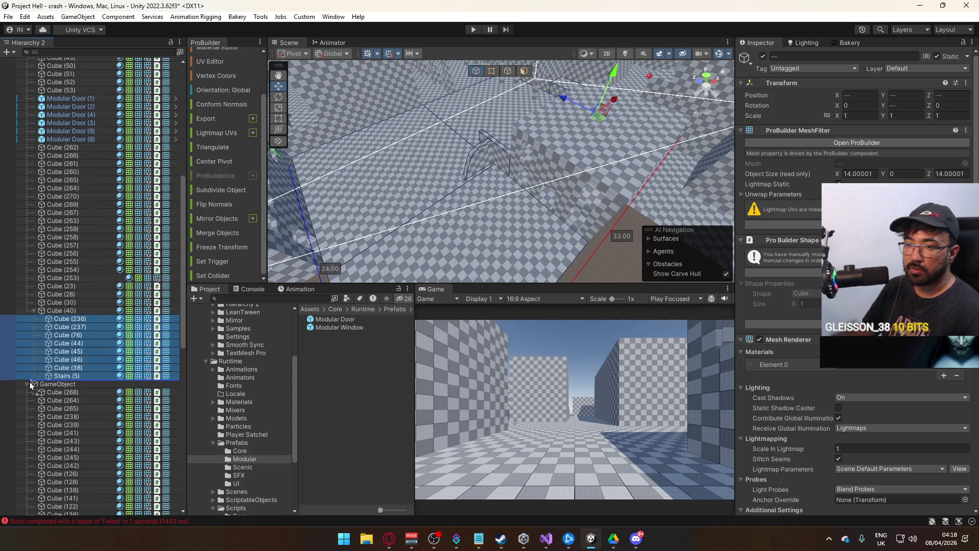
# Pull the pieces out above GameObject and start selecting pillars, beginning with Cube (253)
pyautogui.moveTo(29, 381); pyautogui.dragTo(29, 382)
pyautogui.moveTo(474, 199)
pyautogui.mouseDown()
pyautogui.moveTo(510, 173)
pyautogui.moveTo(465, 157)
pyautogui.moveTo(449, 194)
pyautogui.mouseUp()
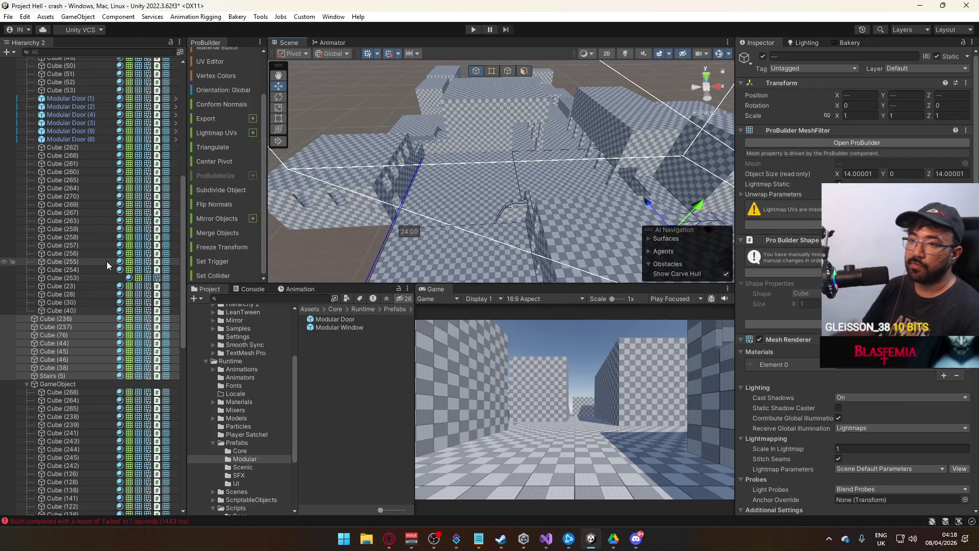
pyautogui.scroll(8, 532, 173)
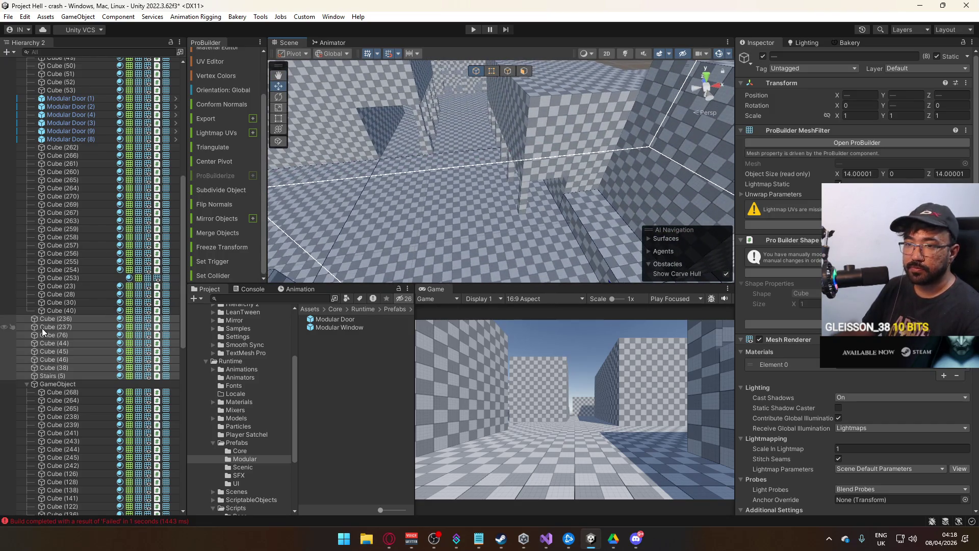
pyautogui.click(519, 189)
pyautogui.moveTo(448, 190); pyautogui.dragTo(528, 179)
pyautogui.keyDown('shift'); pyautogui.click(528, 179); pyautogui.keyUp('shift')
pyautogui.keyDown('shift'); pyautogui.click(494, 176); pyautogui.keyUp('shift')
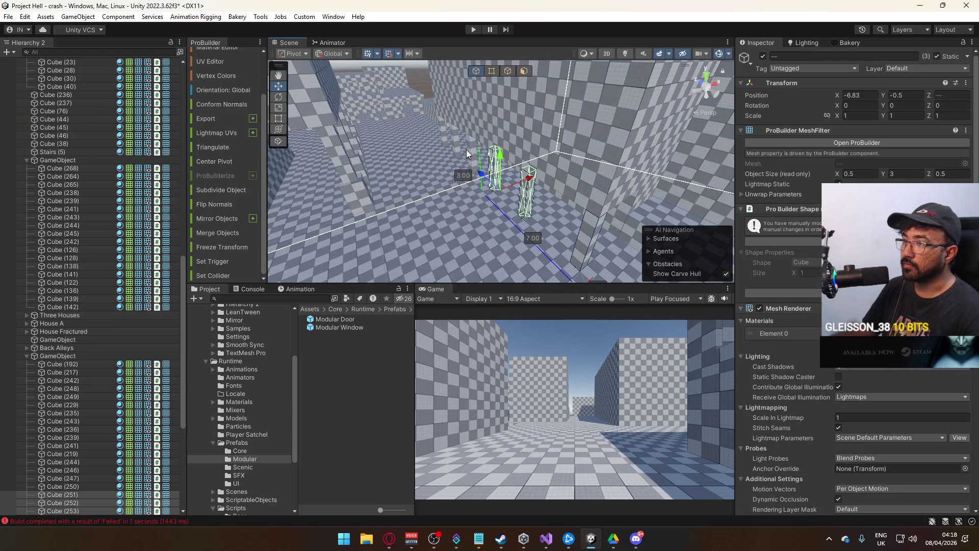
pyautogui.keyDown('shift'); pyautogui.click(458, 147); pyautogui.keyUp('shift')
pyautogui.keyDown('shift'); pyautogui.click(456, 140); pyautogui.keyUp('shift')
pyautogui.keyDown('shift'); pyautogui.click(436, 130); pyautogui.keyUp('shift')
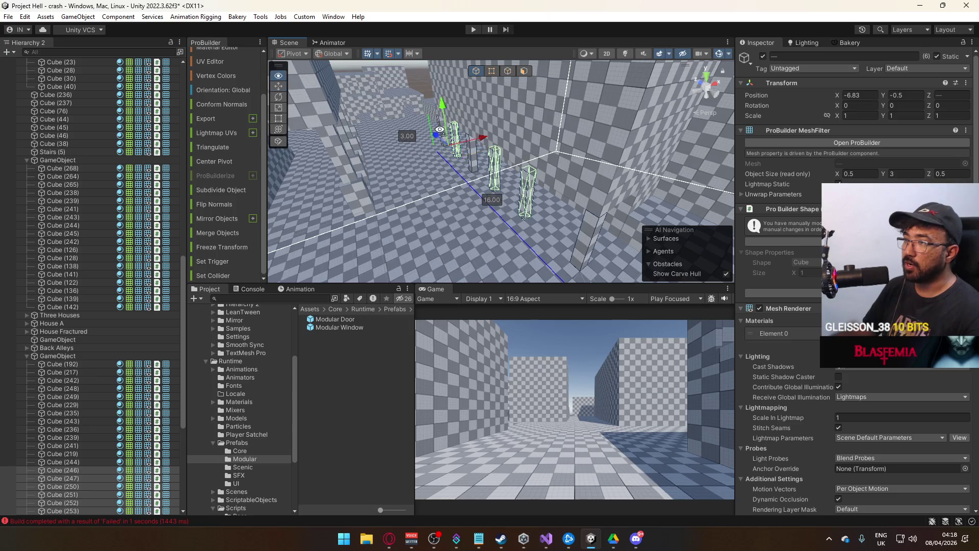
# Add more pillars to the selection and gather the twelve after Cube (245)
pyautogui.moveTo(437, 130); pyautogui.dragTo(503, 124)
pyautogui.keyDown('shift'); pyautogui.click(516, 232); pyautogui.keyUp('shift')
pyautogui.moveTo(516, 232)
pyautogui.mouseDown()
pyautogui.moveTo(694, 188)
pyautogui.moveTo(536, 175)
pyautogui.mouseUp()
pyautogui.keyDown('shift'); pyautogui.click(487, 189); pyautogui.keyUp('shift')
pyautogui.keyDown('shift'); pyautogui.click(483, 198); pyautogui.keyUp('shift')
pyautogui.keyDown('shift'); pyautogui.click(498, 217); pyautogui.keyUp('shift')
pyautogui.moveTo(498, 217)
pyautogui.mouseDown()
pyautogui.moveTo(256, 226)
pyautogui.moveTo(132, 316)
pyautogui.mouseUp()
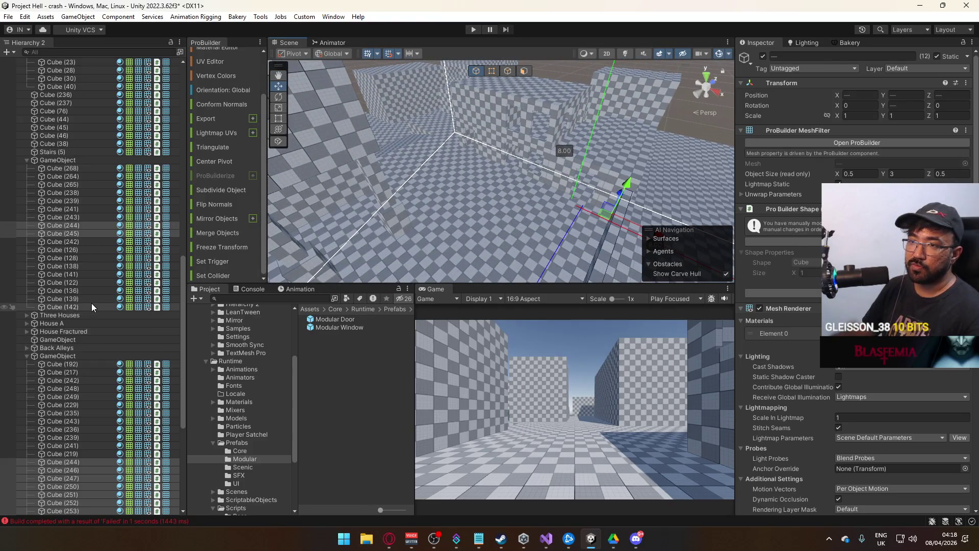
pyautogui.scroll(2, 91, 303)
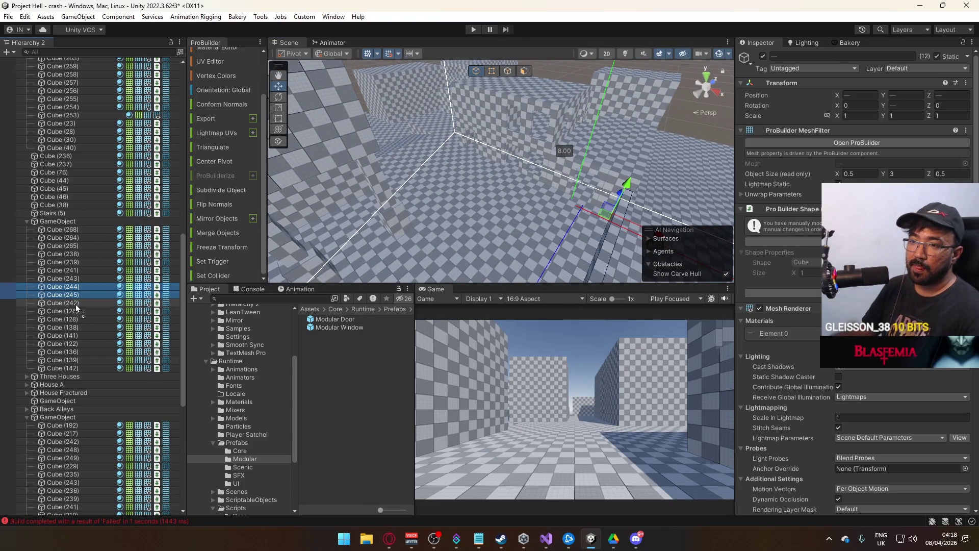
pyautogui.moveTo(76, 307); pyautogui.dragTo(78, 300)
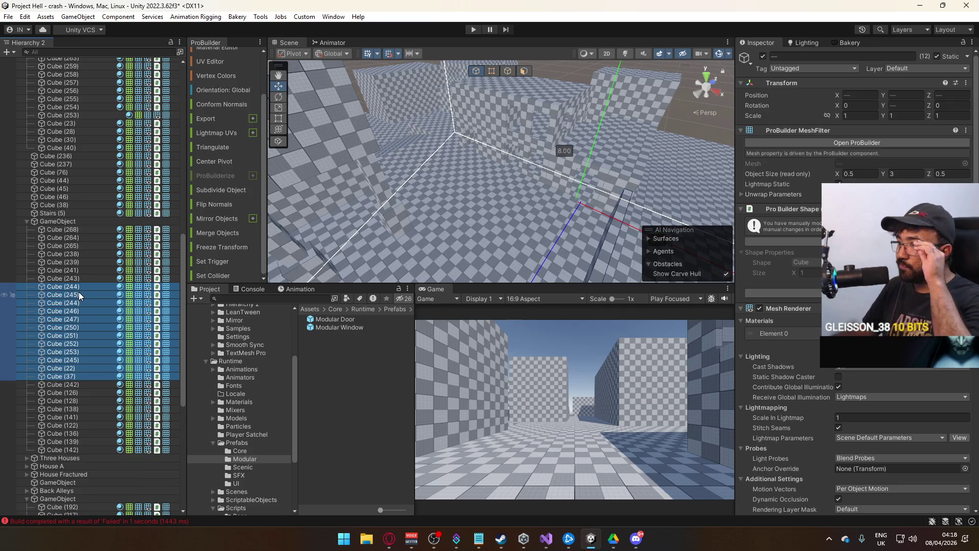
# Reselect pillars Cube (139), (141), (142), (138), (128), (136), (122) and (126)
pyautogui.moveTo(512, 237)
pyautogui.mouseDown()
pyautogui.moveTo(611, 184)
pyautogui.moveTo(400, 229)
pyautogui.moveTo(429, 220)
pyautogui.moveTo(284, 208)
pyautogui.moveTo(470, 160)
pyautogui.mouseUp()
pyautogui.click(623, 179)
pyautogui.click(480, 148)
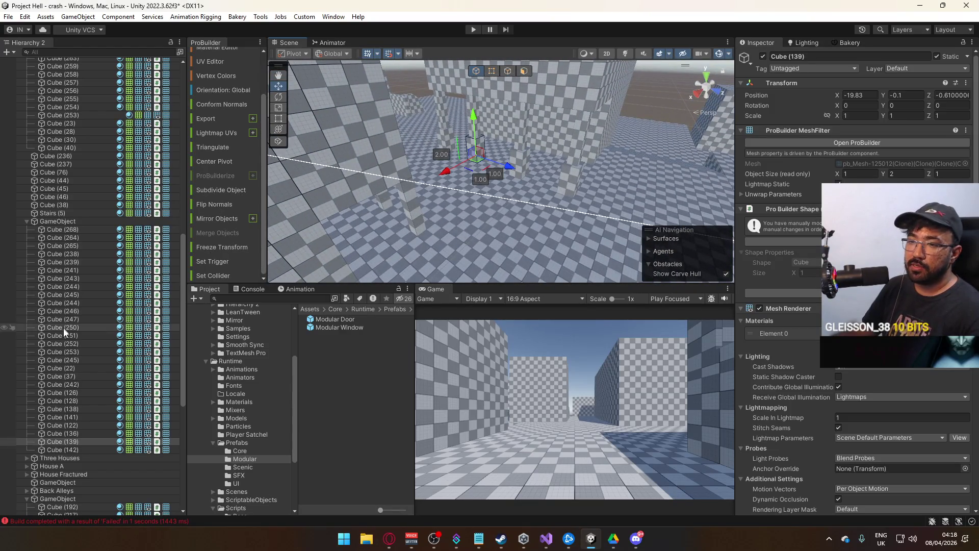
pyautogui.click(442, 125)
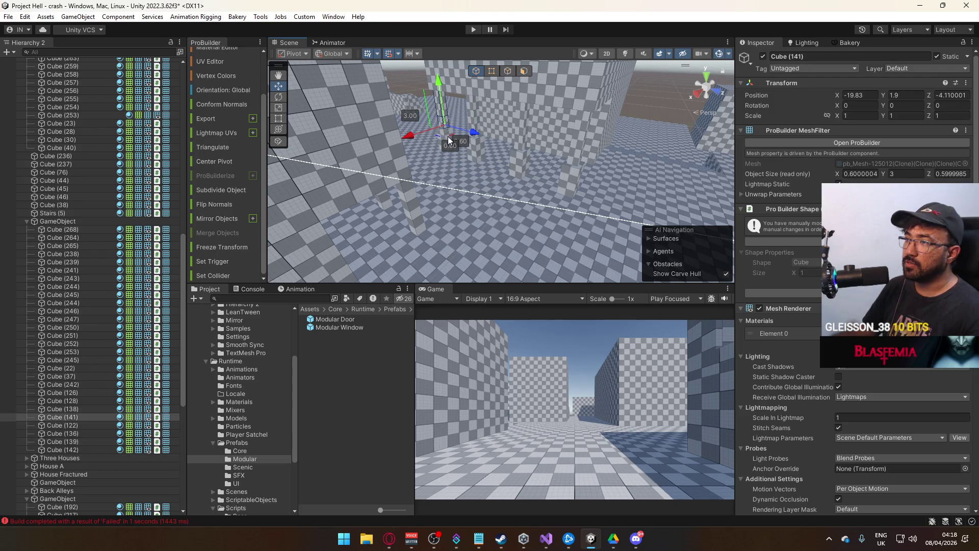
pyautogui.keyDown('shift'); pyautogui.click(488, 143); pyautogui.keyUp('shift')
pyautogui.keyDown('shift'); pyautogui.click(473, 128); pyautogui.keyUp('shift')
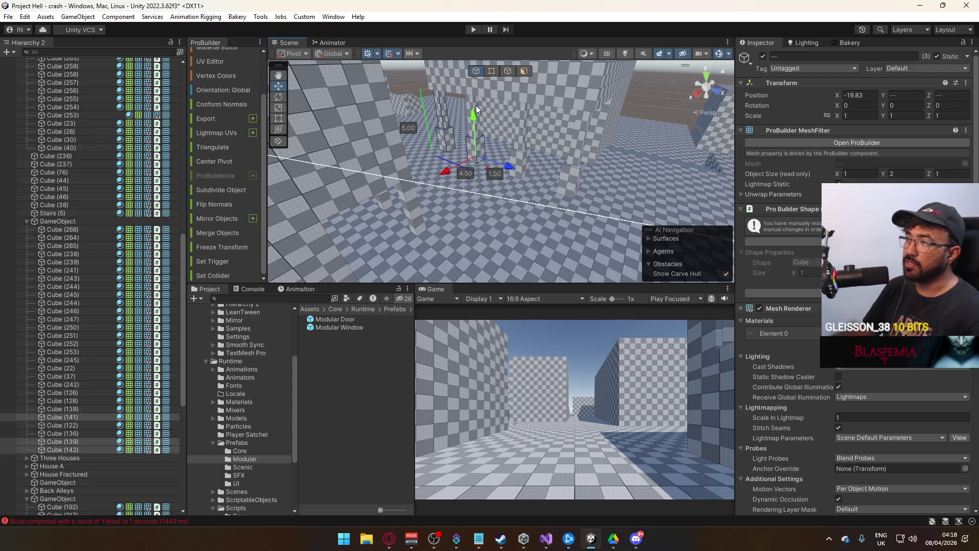
pyautogui.keyDown('shift'); pyautogui.click(476, 115); pyautogui.keyUp('shift')
pyautogui.scroll(5, 490, 133)
pyautogui.keyDown('shift'); pyautogui.click(493, 164); pyautogui.keyUp('shift')
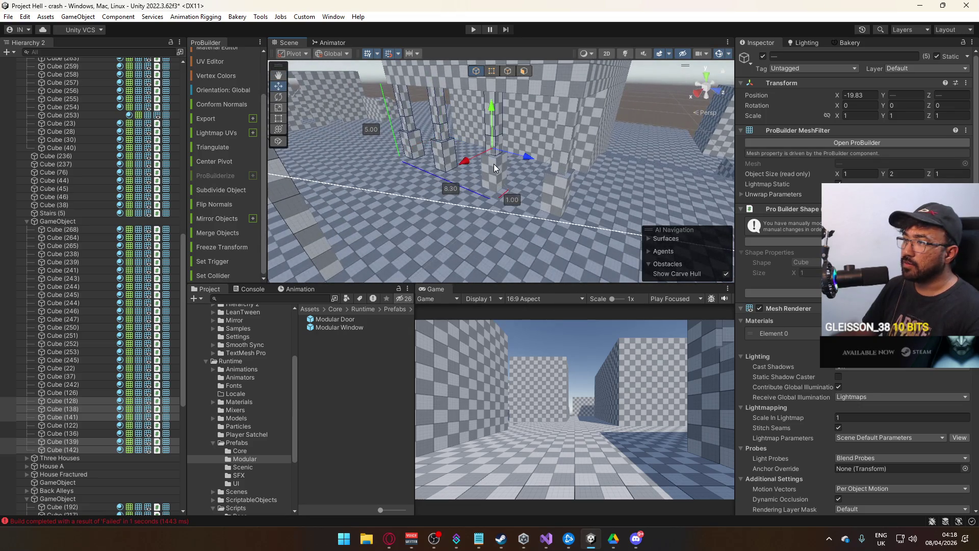
pyautogui.keyDown('shift'); pyautogui.click(561, 191); pyautogui.keyUp('shift')
pyautogui.keyDown('shift'); pyautogui.click(563, 207); pyautogui.keyUp('shift')
pyautogui.keyDown('shift'); pyautogui.click(570, 172); pyautogui.keyUp('shift')
# Move the ten selected pillar cubes above the GameObject group, below Stairs (5)
pyautogui.moveTo(569, 158)
pyautogui.mouseDown()
pyautogui.moveTo(338, 185)
pyautogui.moveTo(442, 168)
pyautogui.mouseUp()
pyautogui.moveTo(369, 179); pyautogui.dragTo(434, 201)
pyautogui.scroll(3, 108, 361)
pyautogui.scroll(6, 108, 361)
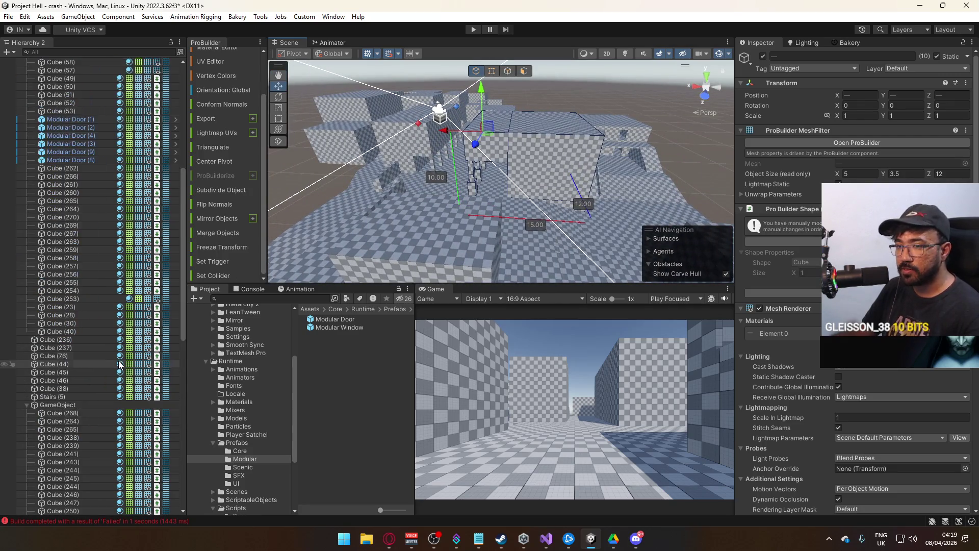
pyautogui.scroll(-12, 119, 363)
pyautogui.scroll(-6, 129, 366)
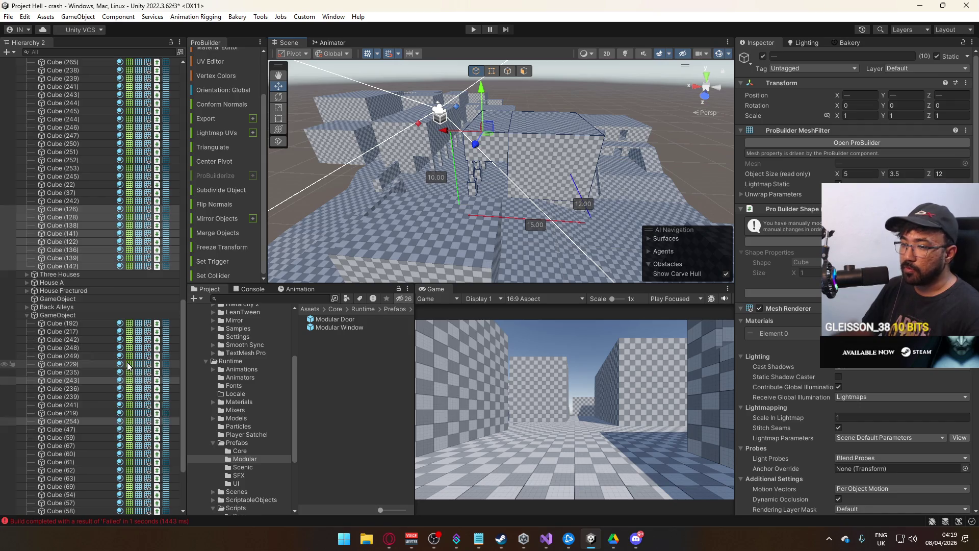
pyautogui.scroll(9, 109, 327)
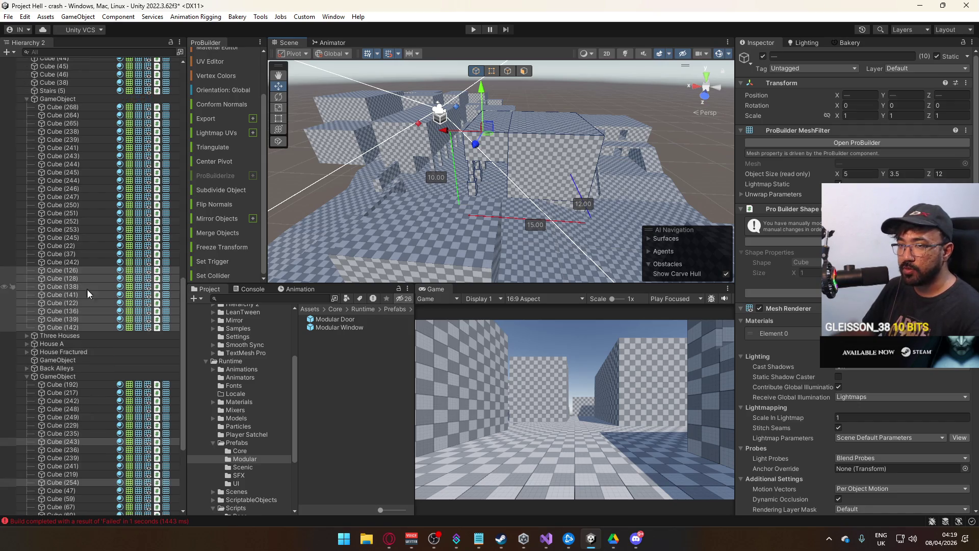
pyautogui.moveTo(76, 387); pyautogui.dragTo(58, 218)
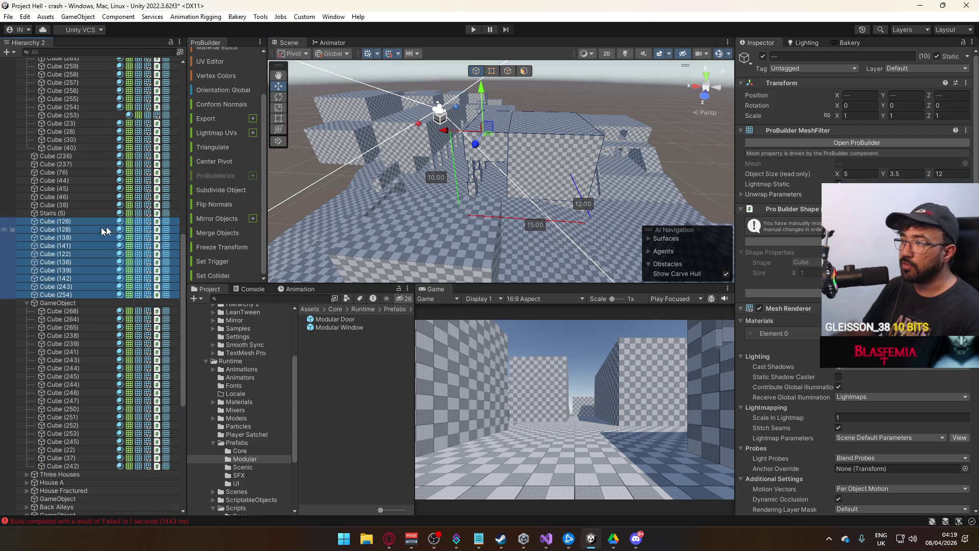
pyautogui.moveTo(445, 220)
pyautogui.mouseDown()
pyautogui.moveTo(283, 200)
pyautogui.moveTo(293, 201)
pyautogui.mouseUp()
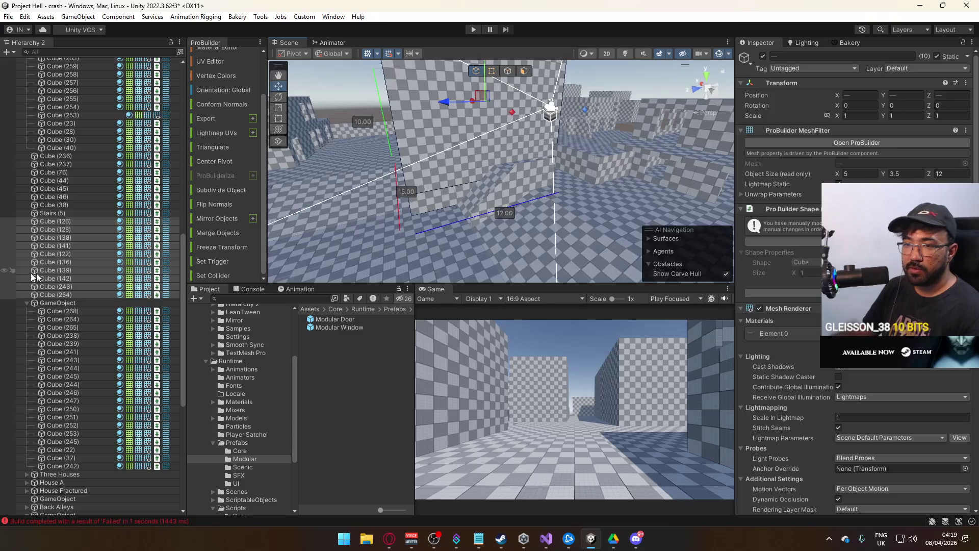
pyautogui.click(75, 293)
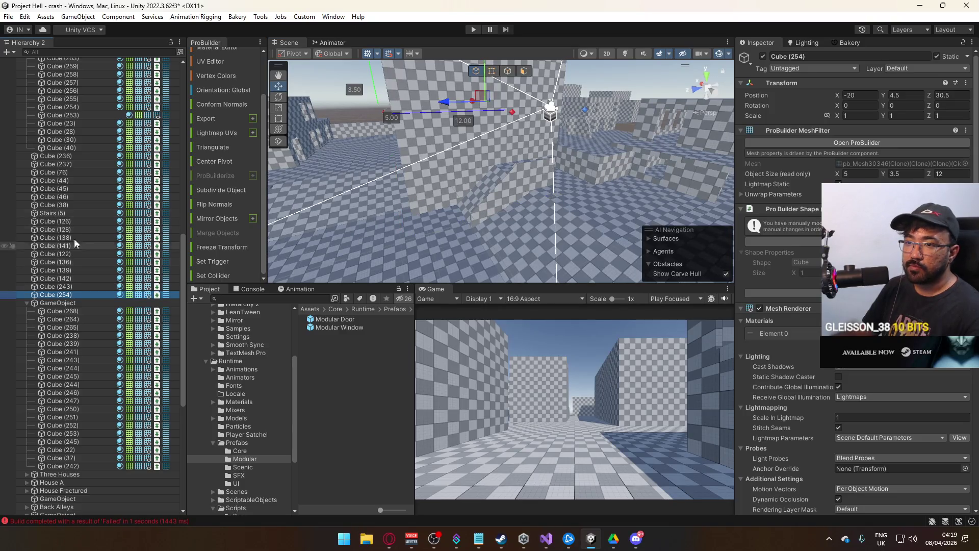
# Select Cube (254) up to Cube (236), adding Cube (245), Cube (244) and extra pillars
pyautogui.keyDown('shift'); pyautogui.click(77, 159); pyautogui.keyUp('shift')
pyautogui.moveTo(458, 182)
pyautogui.mouseDown()
pyautogui.moveTo(389, 200)
pyautogui.moveTo(616, 203)
pyautogui.moveTo(478, 175)
pyautogui.mouseUp()
pyautogui.keyDown('shift'); pyautogui.click(478, 176); pyautogui.keyUp('shift')
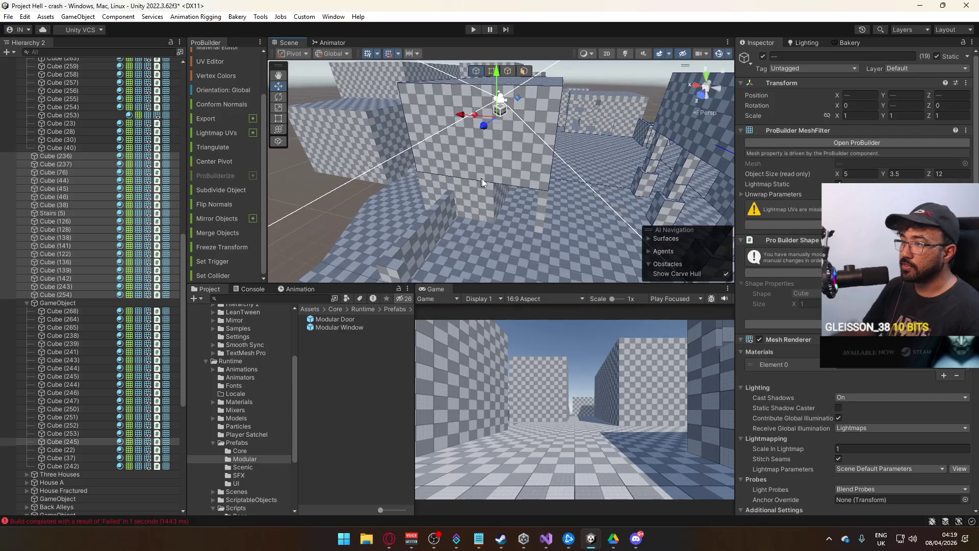
pyautogui.keyDown('shift'); pyautogui.click(488, 127); pyautogui.keyUp('shift')
pyautogui.press('f')
pyautogui.keyDown('shift'); pyautogui.click(476, 200); pyautogui.keyUp('shift')
pyautogui.press('f')
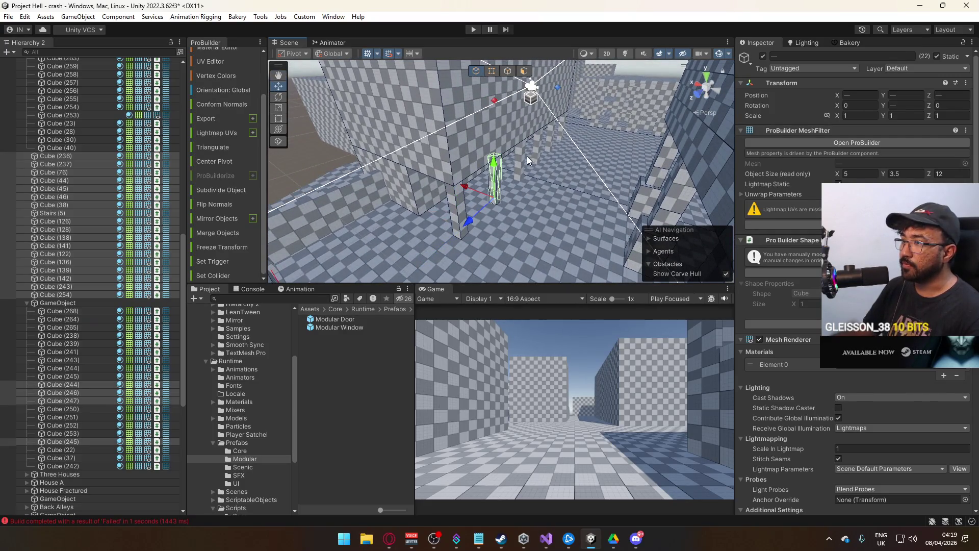
pyautogui.keyDown('shift'); pyautogui.click(548, 128); pyautogui.keyUp('shift')
pyautogui.press('f')
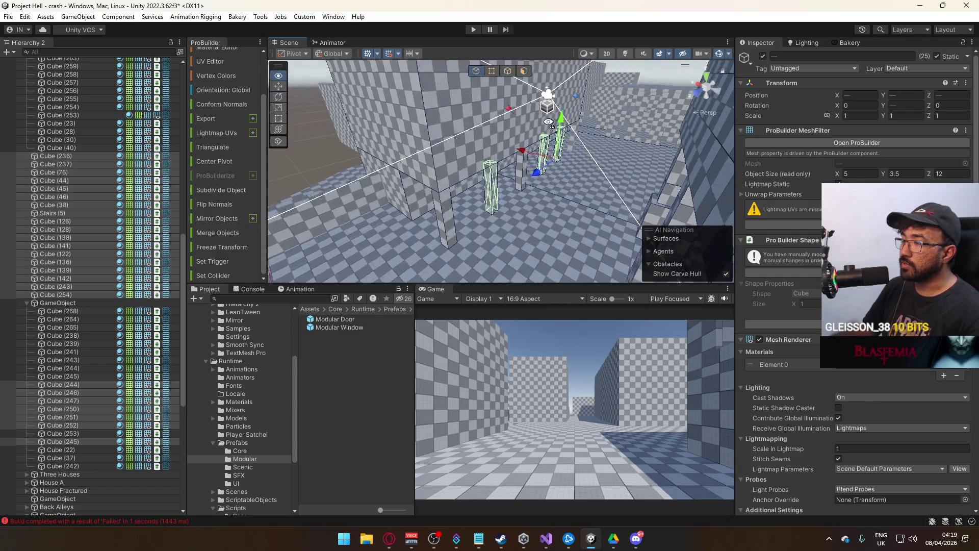
pyautogui.keyDown('shift'); pyautogui.click(556, 129); pyautogui.keyUp('shift')
# Move the selected cubes out to GameObject's level and frame the Apartments object
pyautogui.moveTo(72, 382)
pyautogui.mouseDown()
pyautogui.moveTo(60, 317)
pyautogui.moveTo(67, 297)
pyautogui.mouseUp()
pyautogui.scroll(15, 120, 235)
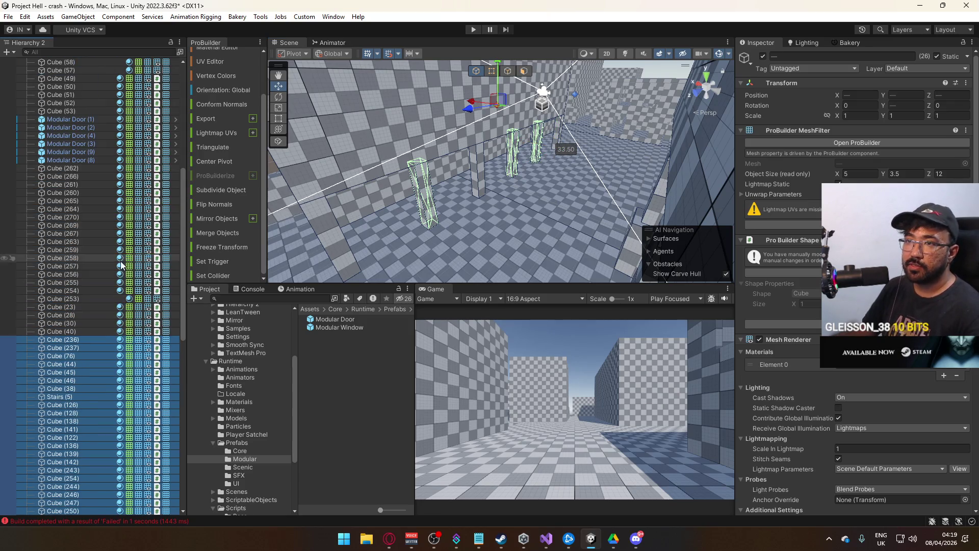
pyautogui.scroll(-14, 115, 249)
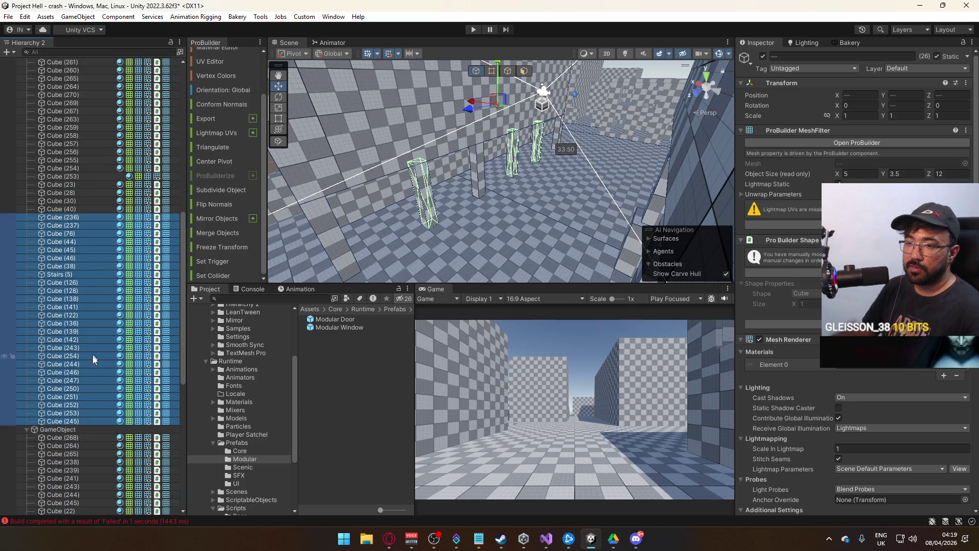
pyautogui.moveTo(40, 427); pyautogui.dragTo(28, 424)
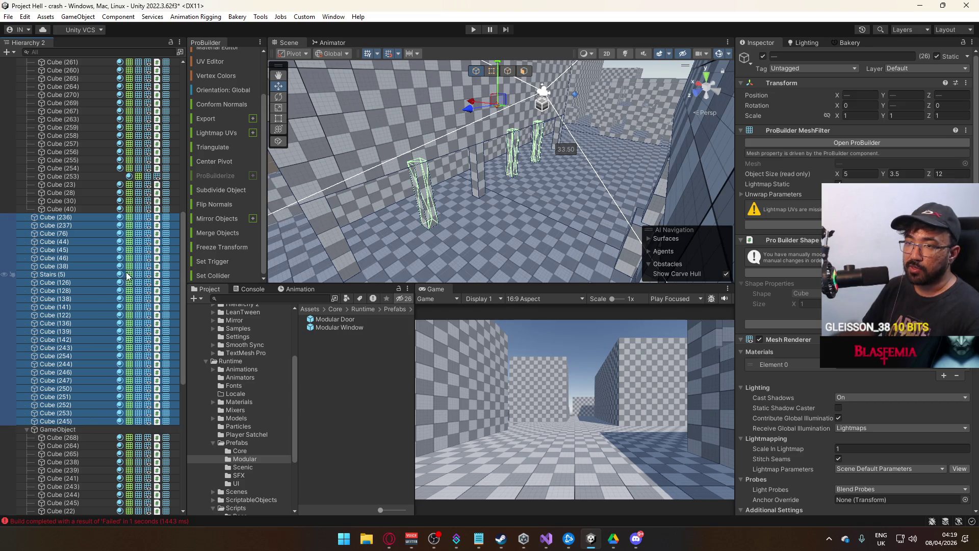
pyautogui.moveTo(508, 178); pyautogui.dragTo(410, 190)
pyautogui.scroll(8, 89, 249)
pyautogui.scroll(6, 91, 213)
pyautogui.doubleClick(56, 106)
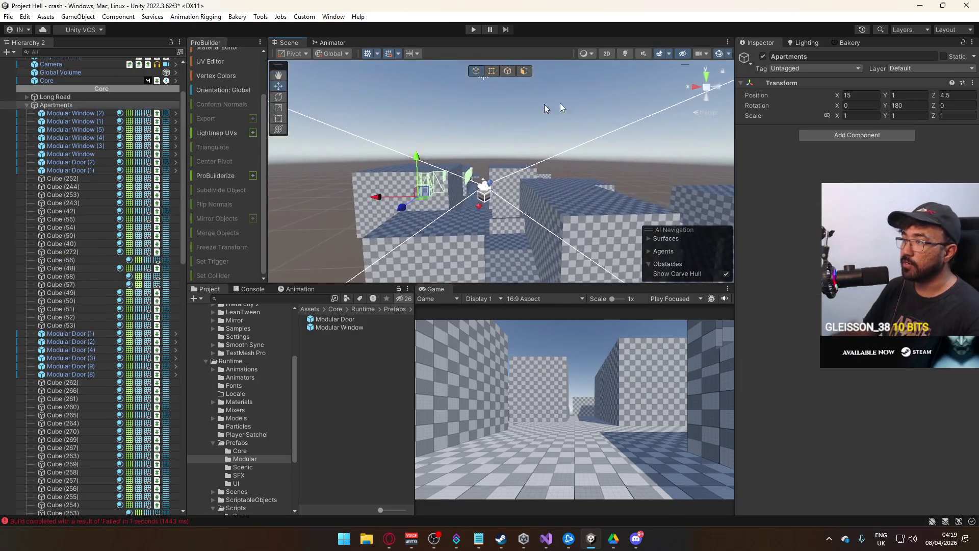
pyautogui.moveTo(683, 204)
pyautogui.mouseDown()
pyautogui.moveTo(802, 211)
pyautogui.moveTo(816, 168)
pyautogui.moveTo(800, 127)
pyautogui.mouseUp()
# Toggle Apartments off and on, collapse it, and select Cube (236) through Cube (245)
pyautogui.click(763, 56)
pyautogui.click(764, 55)
pyautogui.click(26, 104)
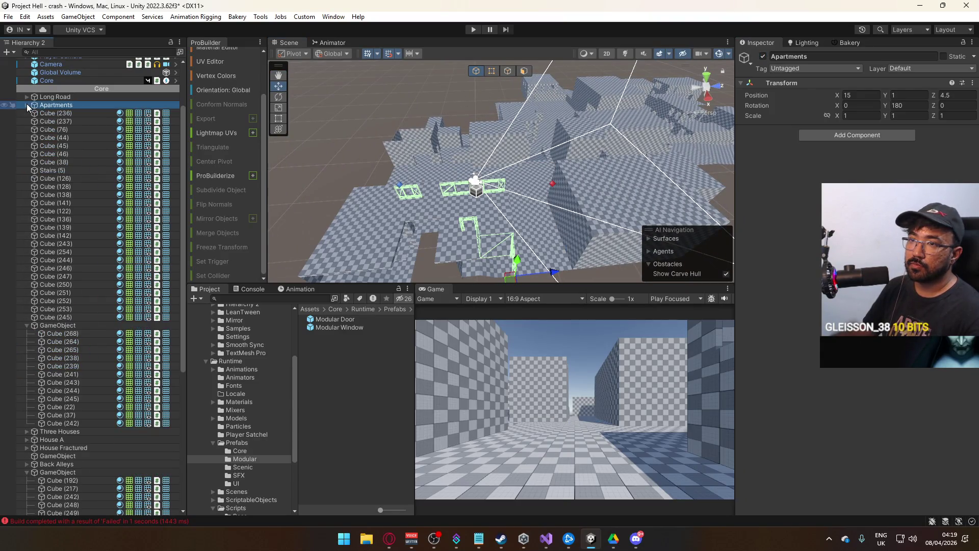
pyautogui.click(53, 112)
pyautogui.keyDown('shift'); pyautogui.click(90, 317); pyautogui.keyUp('shift')
pyautogui.moveTo(494, 157)
pyautogui.mouseDown()
pyautogui.moveTo(470, 203)
pyautogui.moveTo(84, 213)
pyautogui.moveTo(397, 215)
pyautogui.mouseUp()
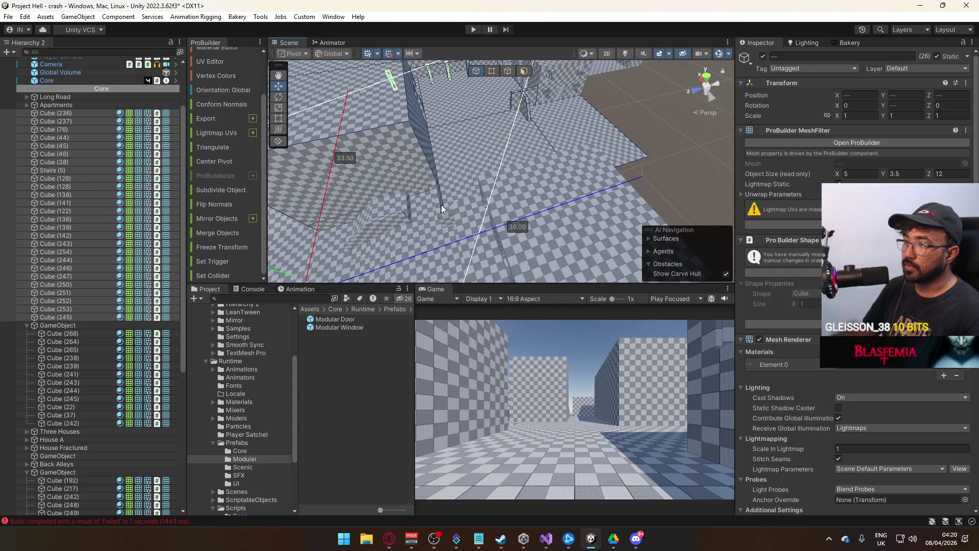
# Move Cube (239) and Cube (238) above Cube (236), then reselect the block through Cube (245)
pyautogui.click(438, 206)
pyautogui.moveTo(372, 218)
pyautogui.mouseDown()
pyautogui.moveTo(381, 231)
pyautogui.moveTo(537, 204)
pyautogui.mouseUp()
pyautogui.keyDown('shift'); pyautogui.click(537, 204); pyautogui.keyUp('shift')
pyautogui.moveTo(61, 359); pyautogui.dragTo(72, 113)
pyautogui.click(71, 114)
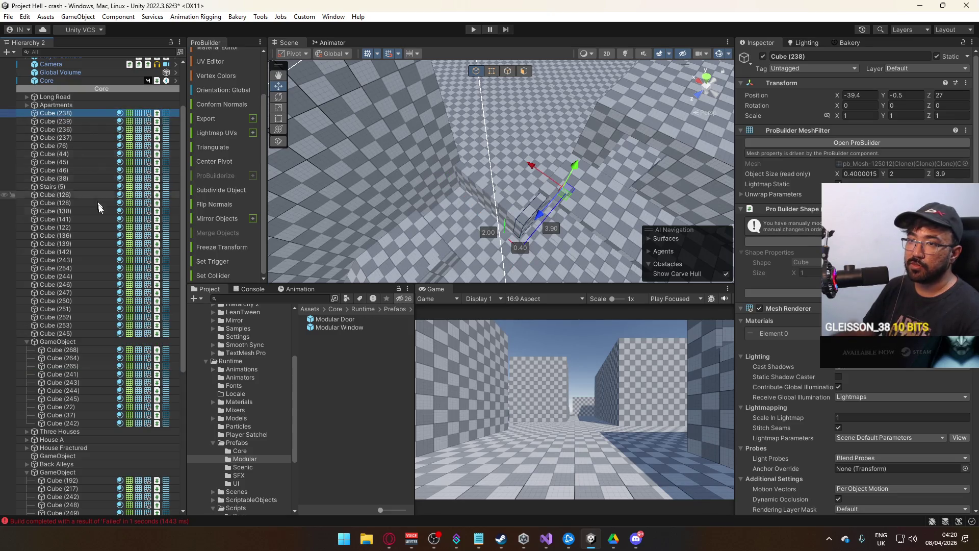
pyautogui.keyDown('shift'); pyautogui.click(61, 333); pyautogui.keyUp('shift')
pyautogui.moveTo(542, 212)
pyautogui.mouseDown()
pyautogui.moveTo(609, 164)
pyautogui.moveTo(297, 95)
pyautogui.moveTo(204, 159)
pyautogui.moveTo(96, 188)
pyautogui.moveTo(296, 256)
pyautogui.mouseUp()
pyautogui.click(62, 112)
# Create an empty GameObject from Cube (238)'s context menu and move it to the top level
pyautogui.rightClick(66, 113)
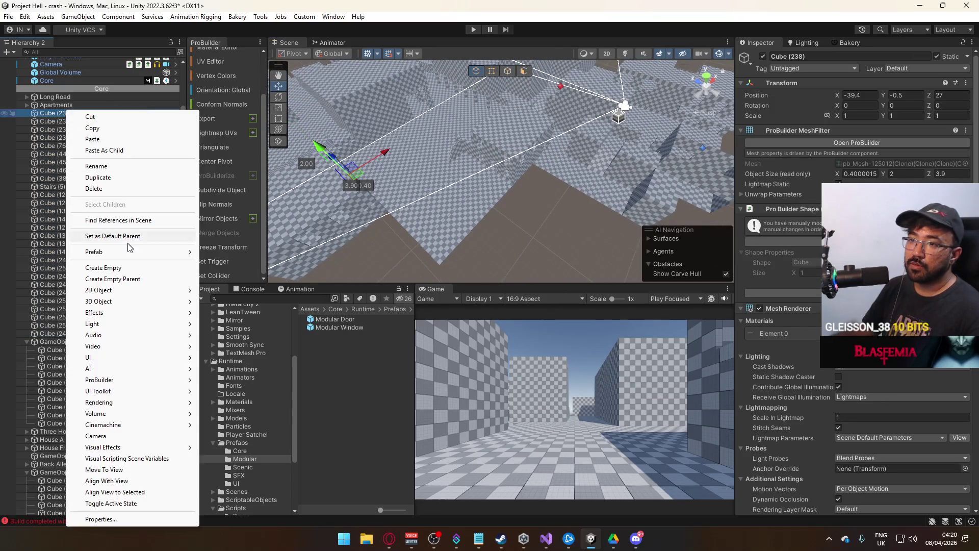
pyautogui.click(103, 267)
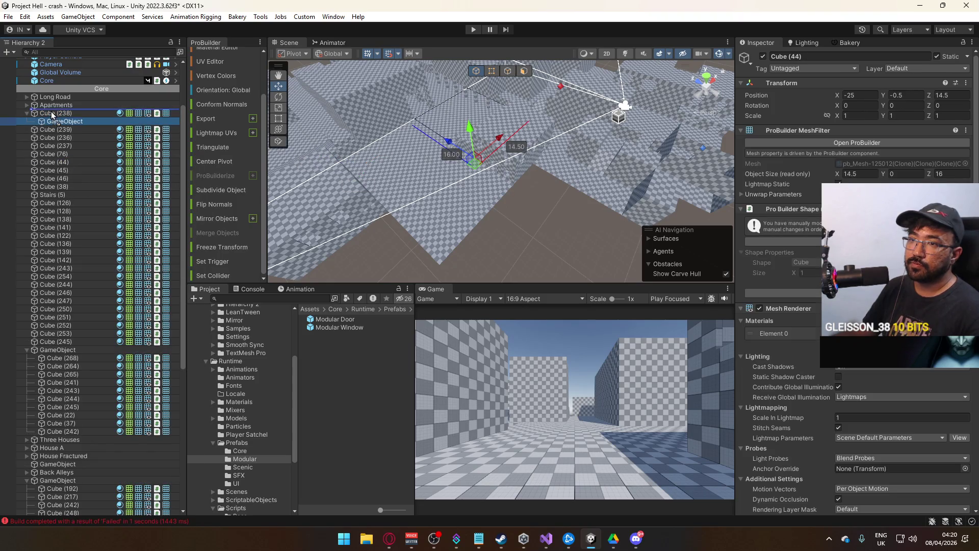
pyautogui.moveTo(113, 123); pyautogui.dragTo(77, 109)
pyautogui.moveTo(356, 118)
pyautogui.mouseDown()
pyautogui.moveTo(297, 112)
pyautogui.moveTo(443, 167)
pyautogui.moveTo(612, 163)
pyautogui.moveTo(656, 183)
pyautogui.moveTo(531, 155)
pyautogui.moveTo(539, 167)
pyautogui.moveTo(500, 176)
pyautogui.moveTo(490, 151)
pyautogui.moveTo(552, 172)
pyautogui.moveTo(575, 155)
pyautogui.moveTo(532, 145)
pyautogui.moveTo(496, 188)
pyautogui.moveTo(537, 188)
pyautogui.moveTo(522, 189)
pyautogui.mouseUp()
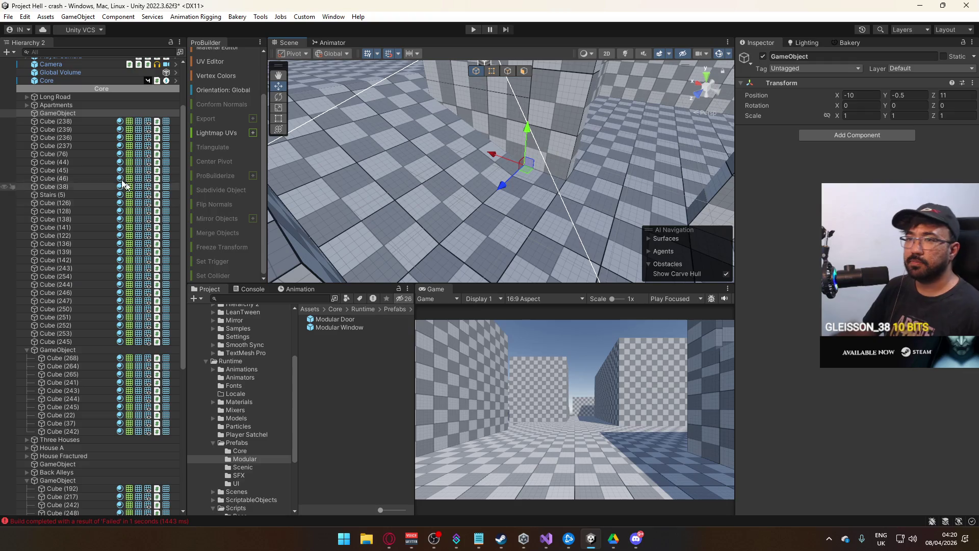
# Place Cube (238) through Cube (245) inside the new GameObject
pyautogui.click(84, 121)
pyautogui.keyDown('shift'); pyautogui.click(81, 341); pyautogui.keyUp('shift')
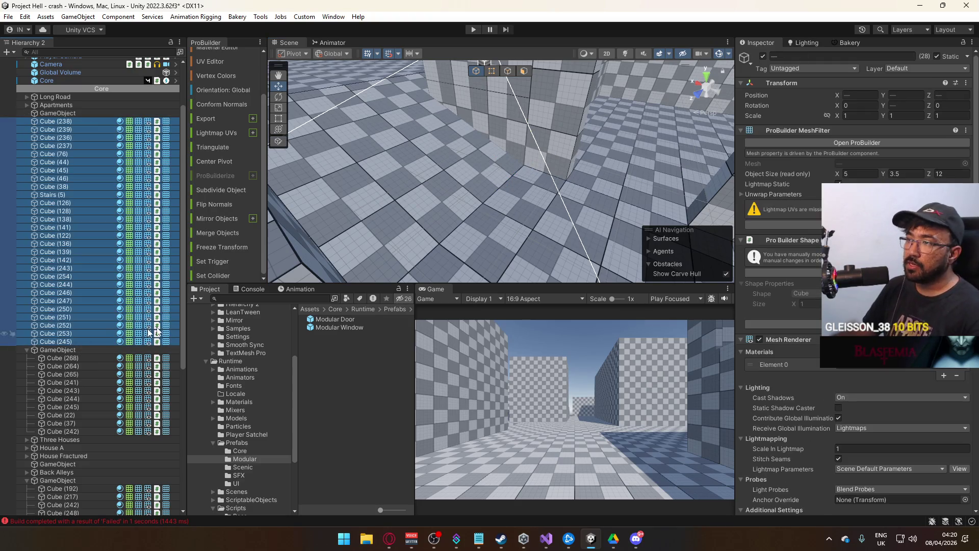
pyautogui.moveTo(65, 122); pyautogui.dragTo(72, 113)
pyautogui.click(72, 112)
pyautogui.scroll(3, 426, 178)
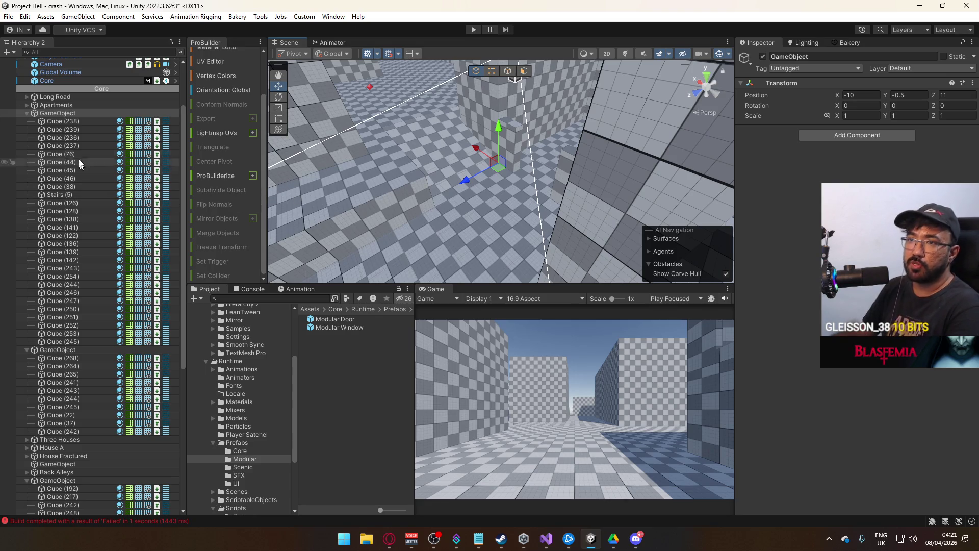
# Add Cube (60), (59) and (47) to the GameObject group and collapse it
pyautogui.click(89, 124)
pyautogui.keyDown('shift'); pyautogui.click(93, 341); pyautogui.keyUp('shift')
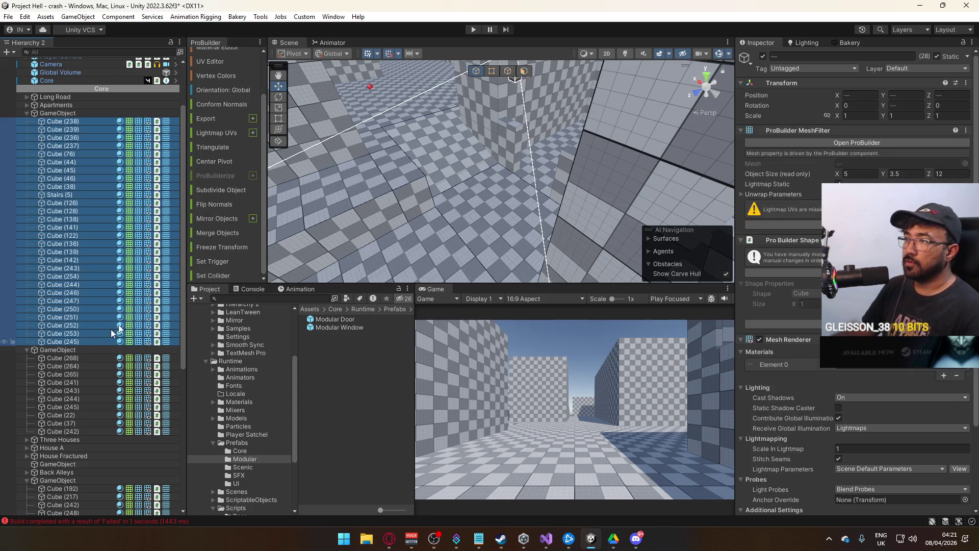
pyautogui.press('f')
pyautogui.moveTo(450, 231)
pyautogui.mouseDown()
pyautogui.moveTo(546, 249)
pyautogui.moveTo(641, 250)
pyautogui.moveTo(685, 291)
pyautogui.moveTo(408, 158)
pyautogui.moveTo(483, 170)
pyautogui.moveTo(561, 196)
pyautogui.moveTo(467, 206)
pyautogui.moveTo(449, 189)
pyautogui.moveTo(41, 176)
pyautogui.mouseUp()
pyautogui.moveTo(76, 318); pyautogui.dragTo(68, 339)
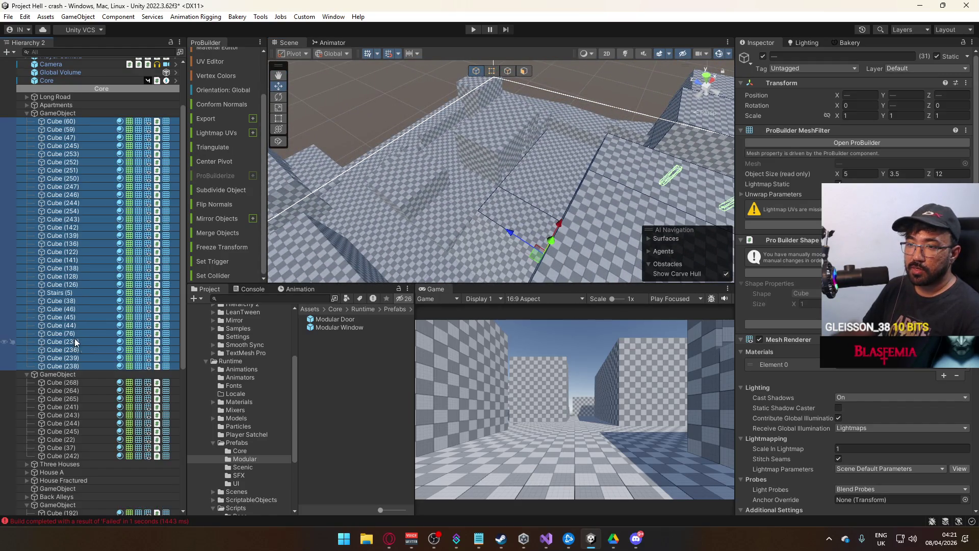
pyautogui.click(66, 113)
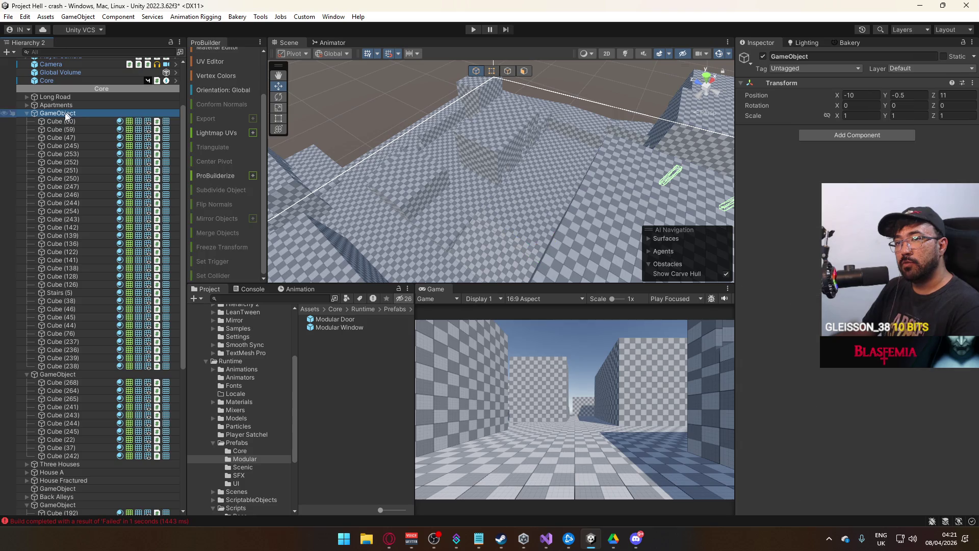
pyautogui.click(26, 113)
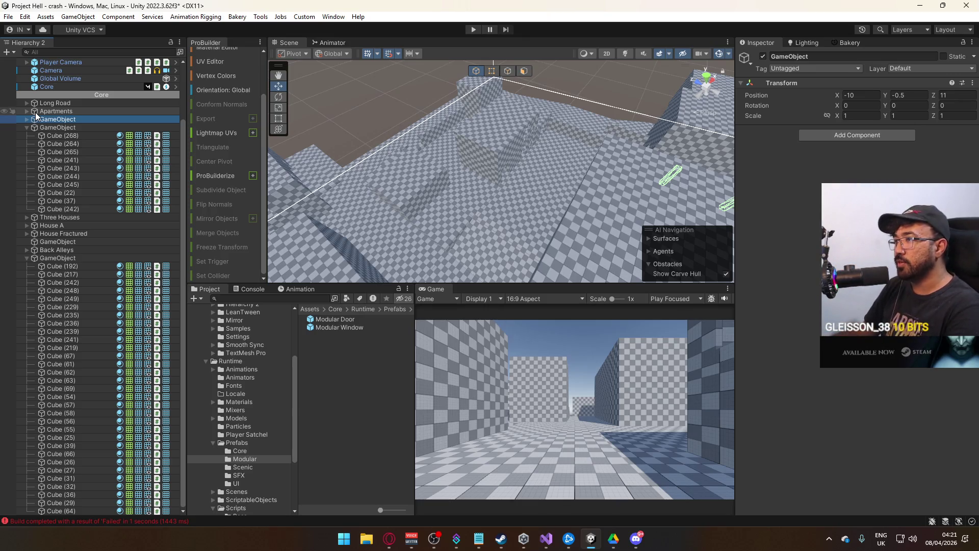
# Inspect the cubes left under the GameObject group and select that group
pyautogui.moveTo(338, 175)
pyautogui.mouseDown()
pyautogui.moveTo(258, 261)
pyautogui.moveTo(179, 252)
pyautogui.moveTo(429, 249)
pyautogui.moveTo(637, 117)
pyautogui.moveTo(740, 81)
pyautogui.mouseUp()
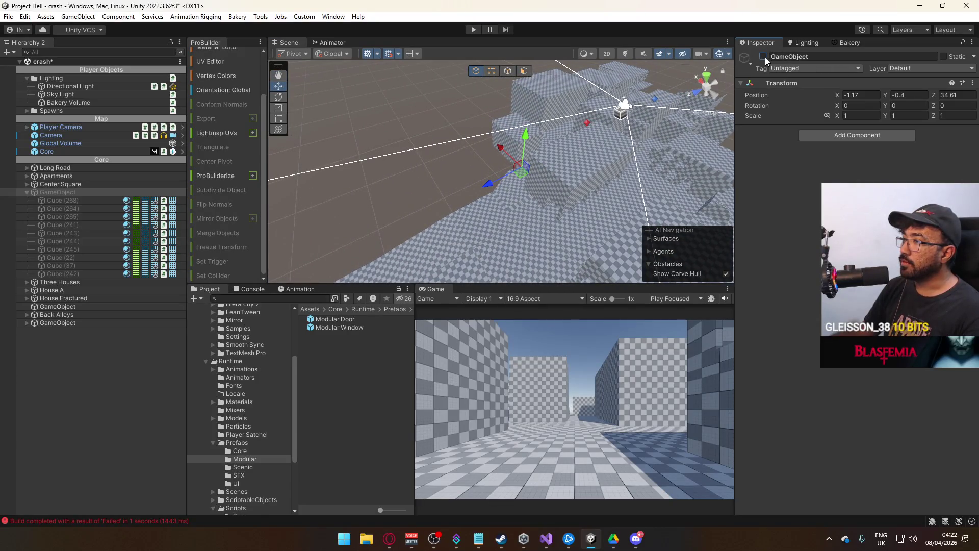
pyautogui.click(61, 200)
pyautogui.keyDown('shift'); pyautogui.click(61, 274); pyautogui.keyUp('shift')
pyautogui.moveTo(332, 234); pyautogui.dragTo(657, 259)
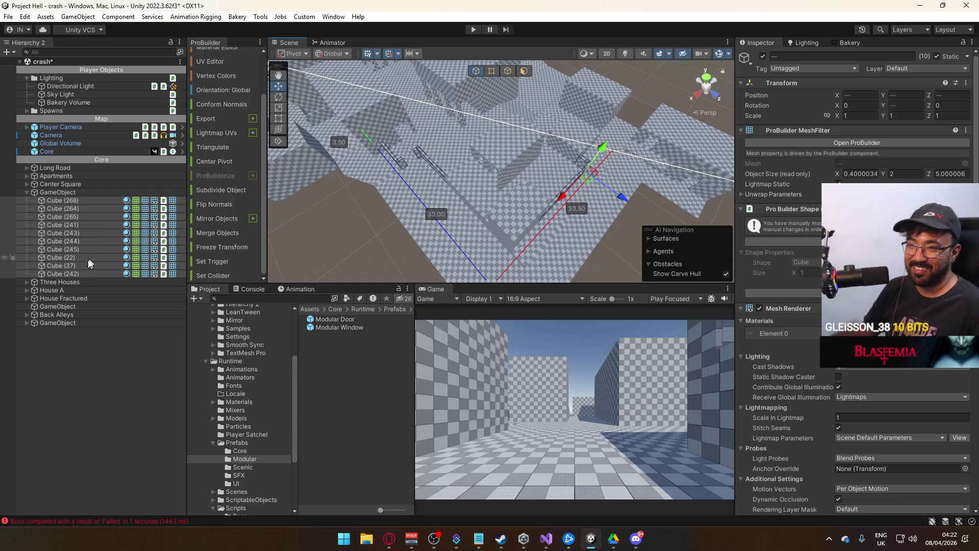
pyautogui.click(68, 192)
pyautogui.click(75, 191)
pyautogui.write('Backyard')
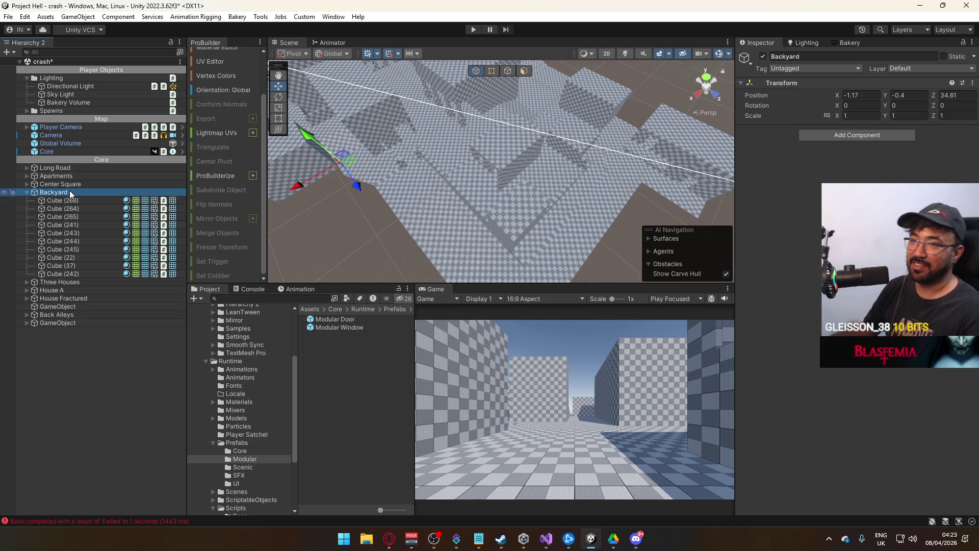
# Locate Backyard's Cube (268) and Cube (242) by framing each in the Scene view
pyautogui.click(78, 199)
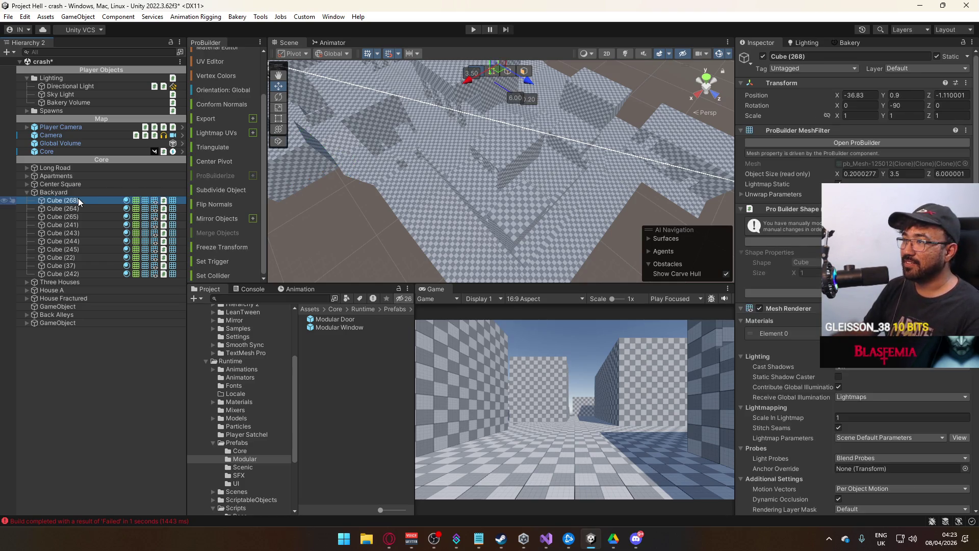
pyautogui.click(81, 207)
pyautogui.click(78, 199)
pyautogui.press('f')
pyautogui.moveTo(368, 138)
pyautogui.mouseDown()
pyautogui.moveTo(331, 124)
pyautogui.moveTo(461, 174)
pyautogui.mouseUp()
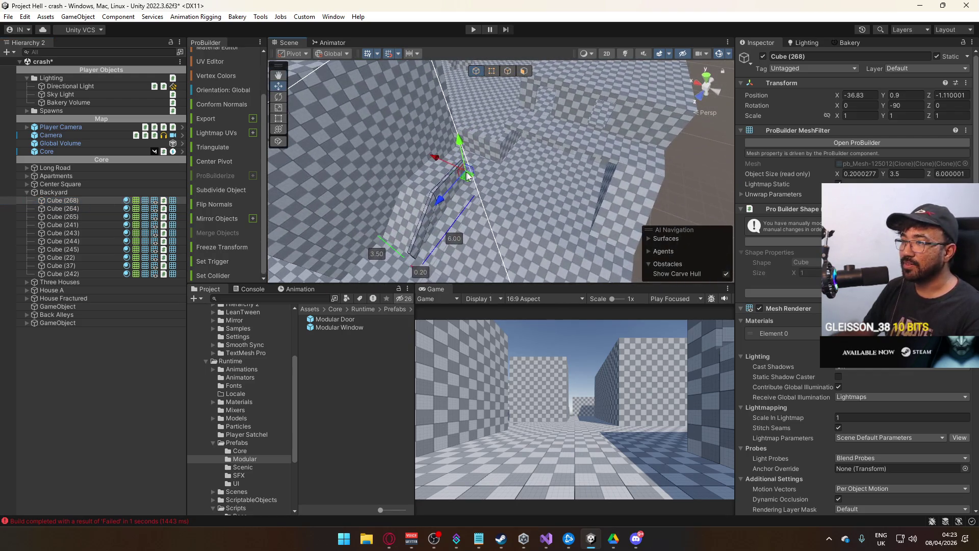
pyautogui.click(72, 272)
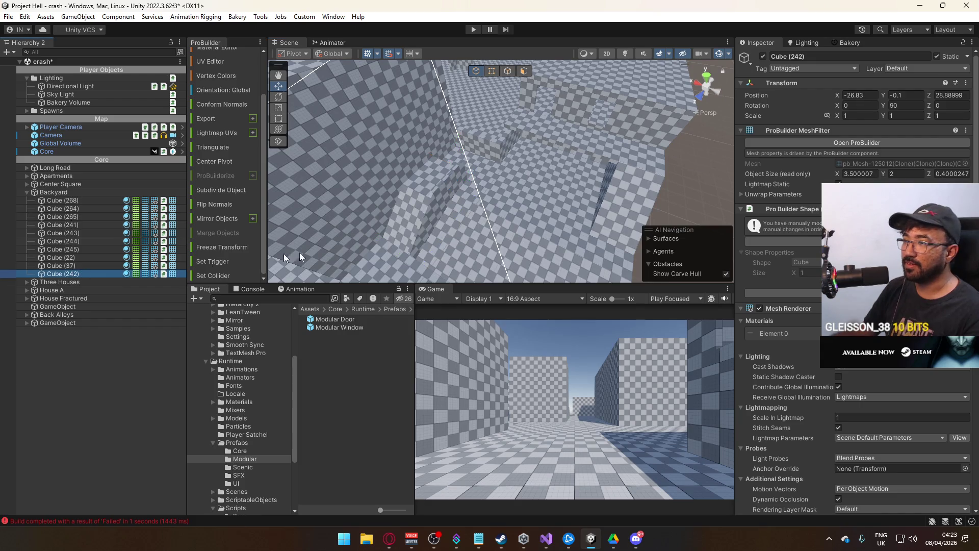
pyautogui.press('f')
pyautogui.moveTo(326, 214)
pyautogui.mouseDown()
pyautogui.moveTo(355, 204)
pyautogui.moveTo(443, 217)
pyautogui.mouseUp()
# Select Cube (241), (242), (61), (62) and nearby cubes, then move them under Backyard
pyautogui.click(484, 214)
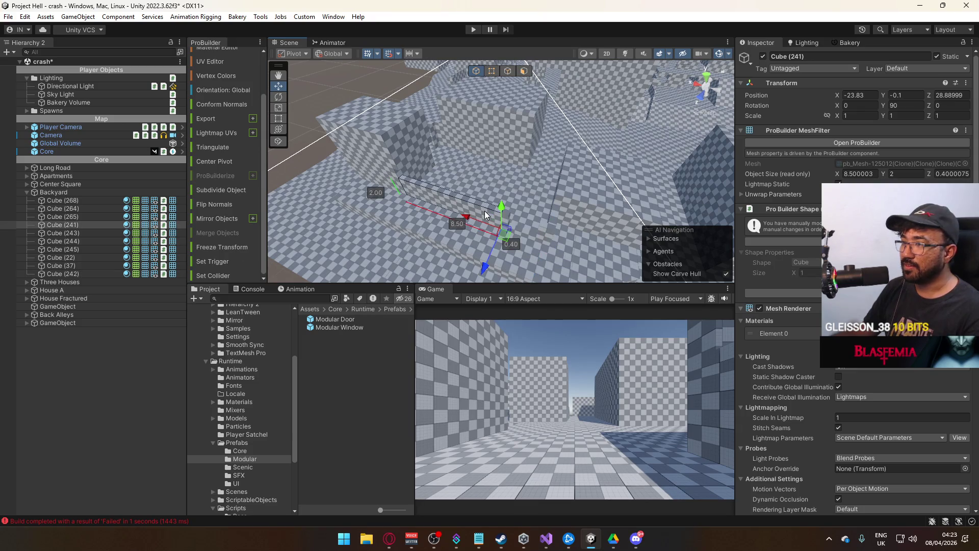
pyautogui.keyDown('shift'); pyautogui.click(512, 216); pyautogui.keyUp('shift')
pyautogui.press('f')
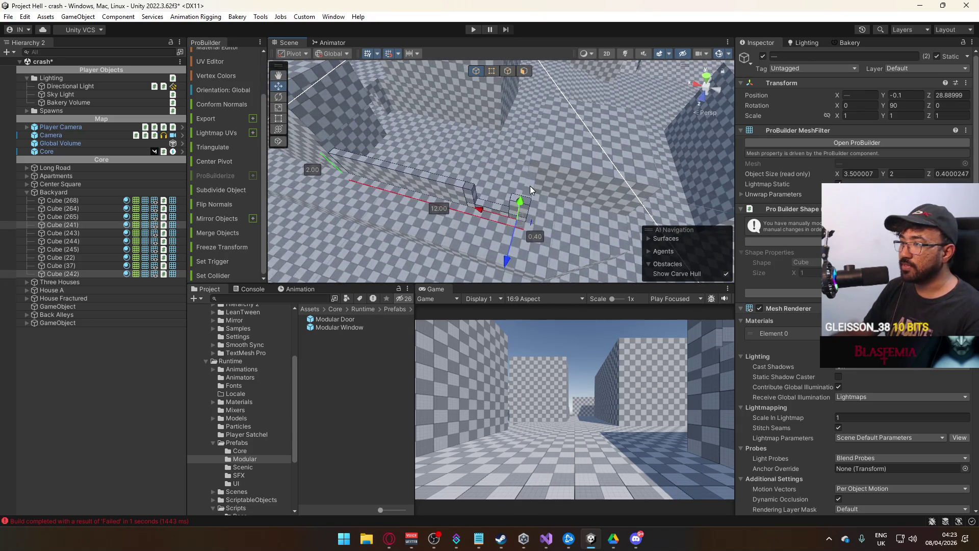
pyautogui.keyDown('shift'); pyautogui.click(528, 174); pyautogui.keyUp('shift')
pyautogui.press('f')
pyautogui.moveTo(540, 200)
pyautogui.mouseDown()
pyautogui.moveTo(514, 207)
pyautogui.moveTo(540, 192)
pyautogui.mouseUp()
pyautogui.keyDown('shift'); pyautogui.click(540, 191); pyautogui.keyUp('shift')
pyautogui.keyDown('shift'); pyautogui.click(534, 178); pyautogui.keyUp('shift')
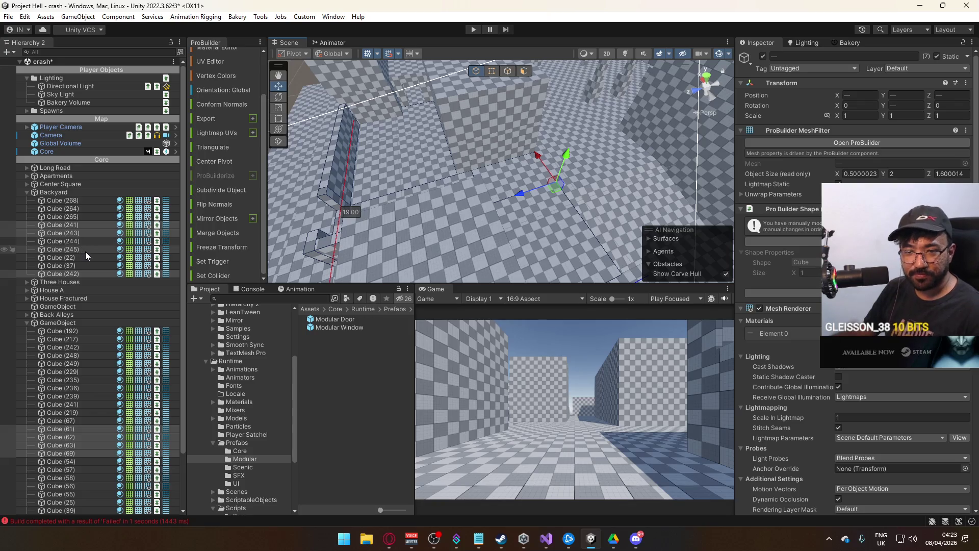
pyautogui.moveTo(78, 274); pyautogui.dragTo(83, 265)
pyautogui.click(78, 190)
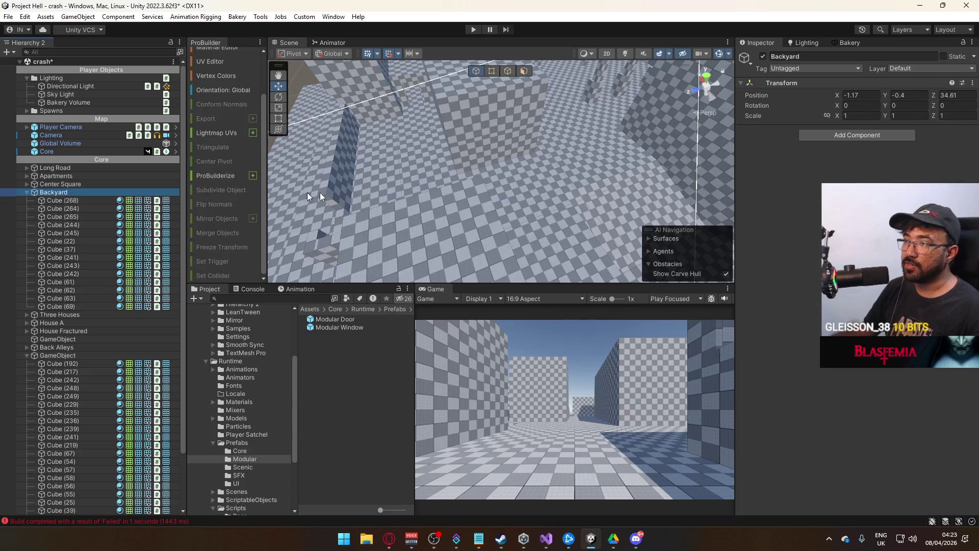
# Toggle Backyard's active checkbox to see which cubes remain outside it
pyautogui.click(763, 57)
pyautogui.click(763, 57)
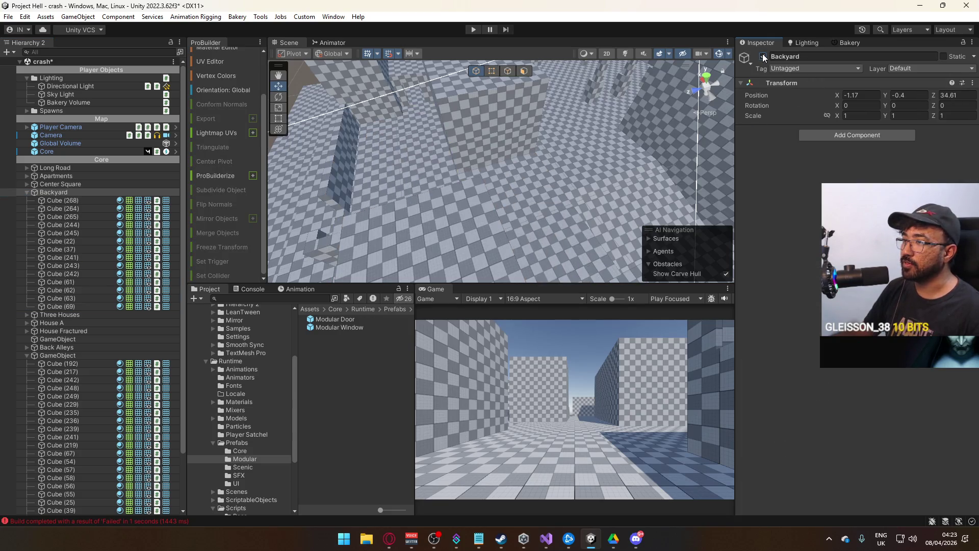
pyautogui.click(762, 57)
pyautogui.moveTo(357, 173)
pyautogui.mouseDown()
pyautogui.moveTo(535, 142)
pyautogui.moveTo(707, 86)
pyautogui.mouseUp()
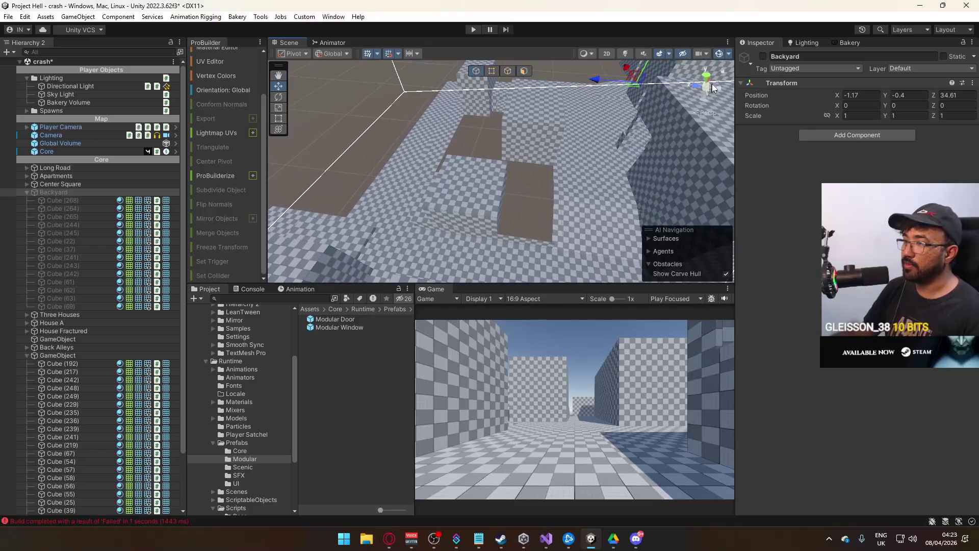
pyautogui.click(763, 56)
pyautogui.moveTo(586, 153); pyautogui.dragTo(517, 188)
# Move the leftover Cube (242) from GameObject into the Backyard group
pyautogui.click(517, 188)
pyautogui.moveTo(440, 209); pyautogui.dragTo(327, 239)
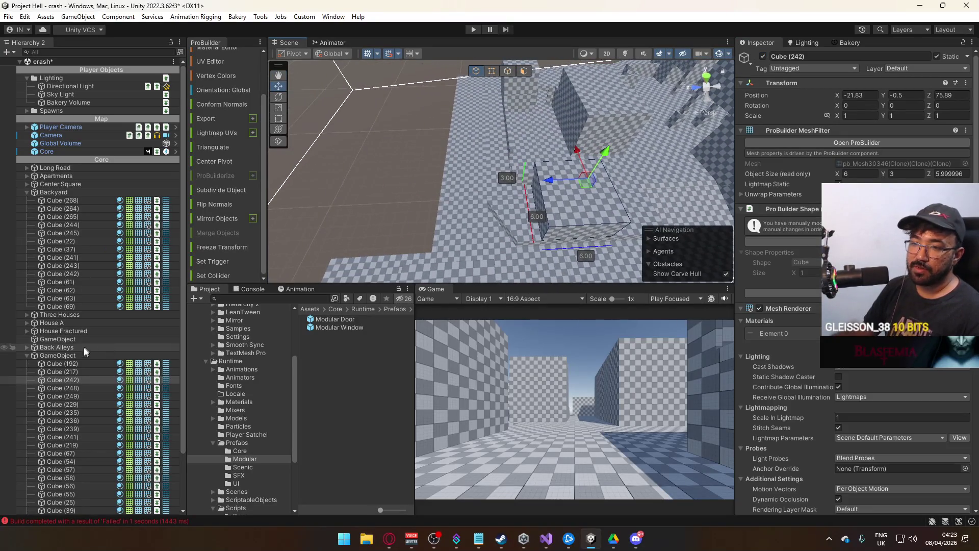
pyautogui.click(63, 380)
pyautogui.moveTo(63, 379); pyautogui.dragTo(98, 304)
pyautogui.click(65, 194)
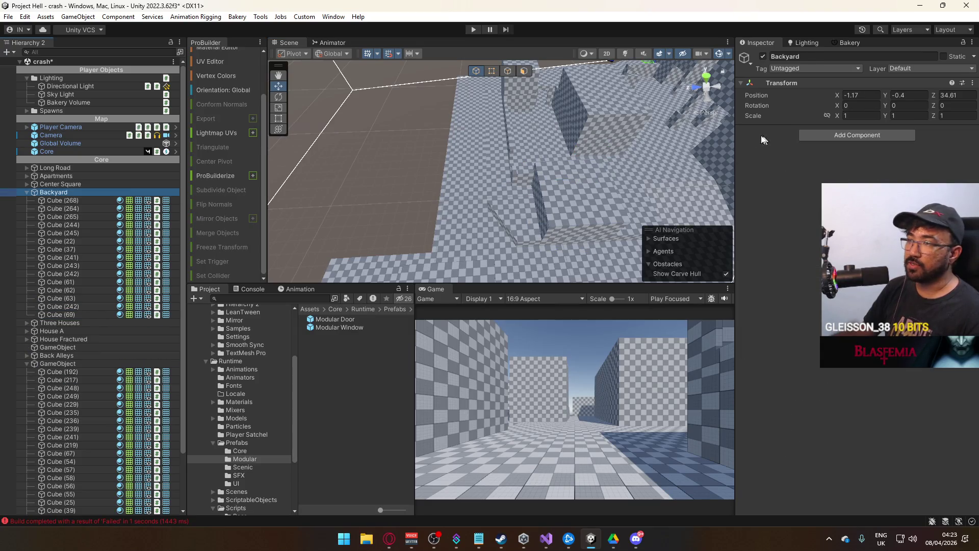
# Toggle Backyard off and on again to verify its coverage, leaving it active
pyautogui.click(763, 56)
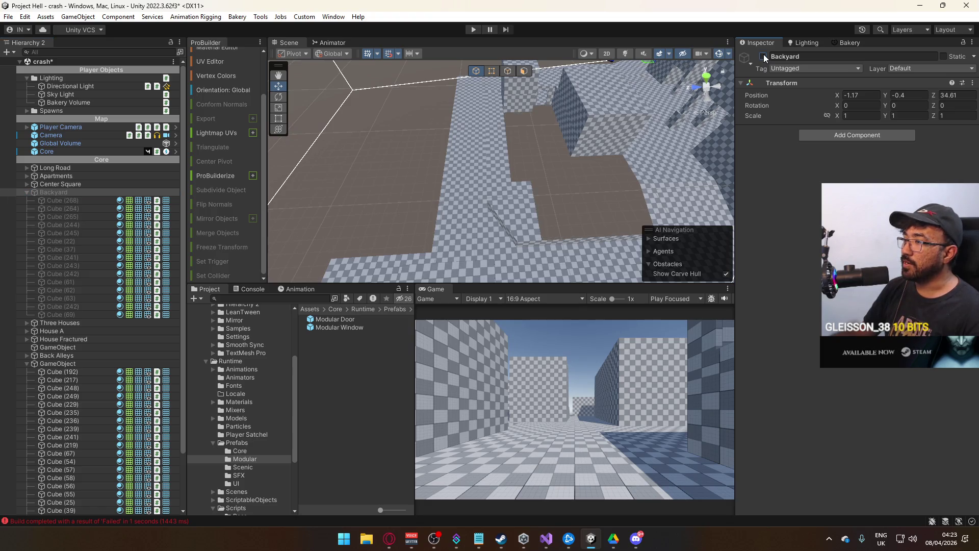
pyautogui.click(762, 56)
pyautogui.scroll(5, 573, 163)
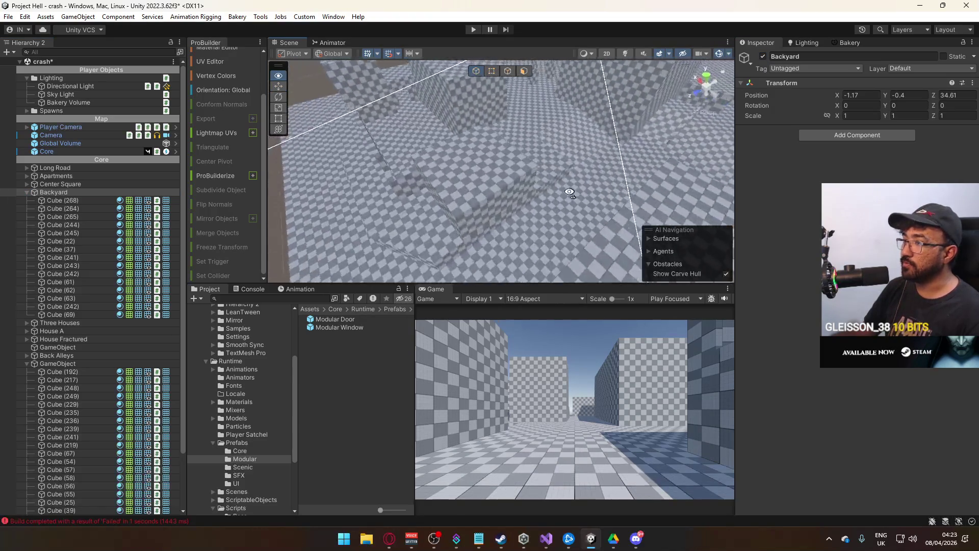
pyautogui.click(763, 56)
pyautogui.click(763, 56)
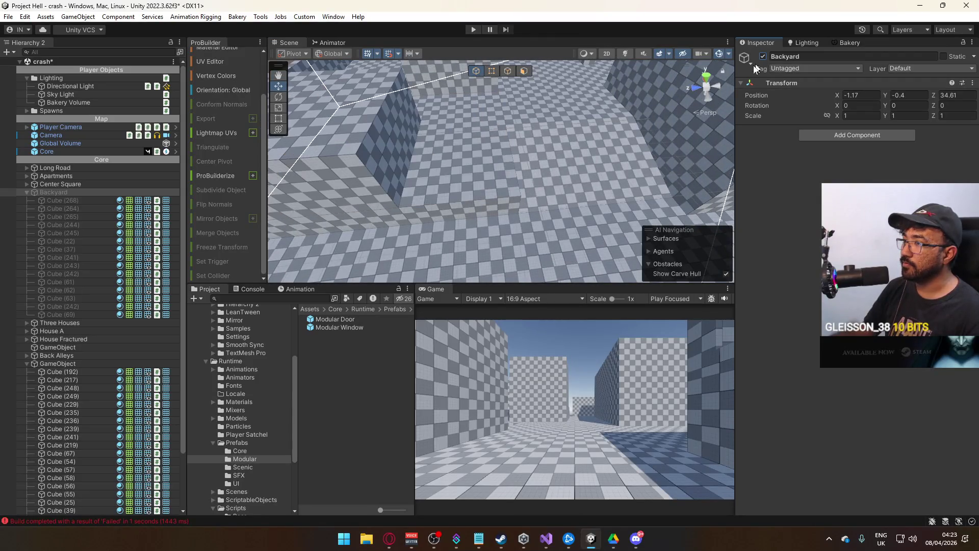
pyautogui.click(487, 206)
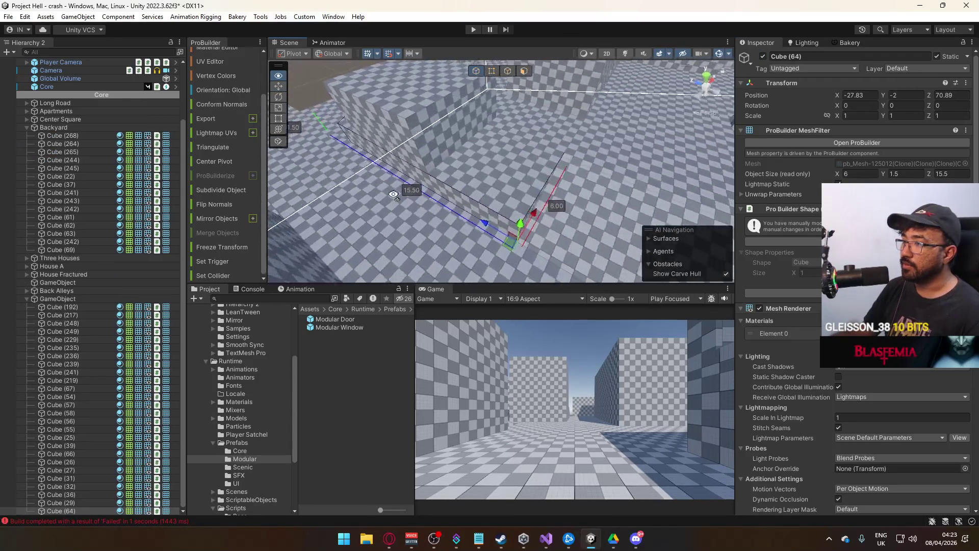
# Select Cube (31), (32), (36) and (64) in the scene and drop them onto Back Alleys
pyautogui.moveTo(430, 204)
pyautogui.mouseDown()
pyautogui.moveTo(442, 173)
pyautogui.moveTo(505, 157)
pyautogui.moveTo(526, 173)
pyautogui.moveTo(695, 162)
pyautogui.moveTo(683, 163)
pyautogui.mouseUp()
pyautogui.keyDown('shift'); pyautogui.click(447, 192); pyautogui.keyUp('shift')
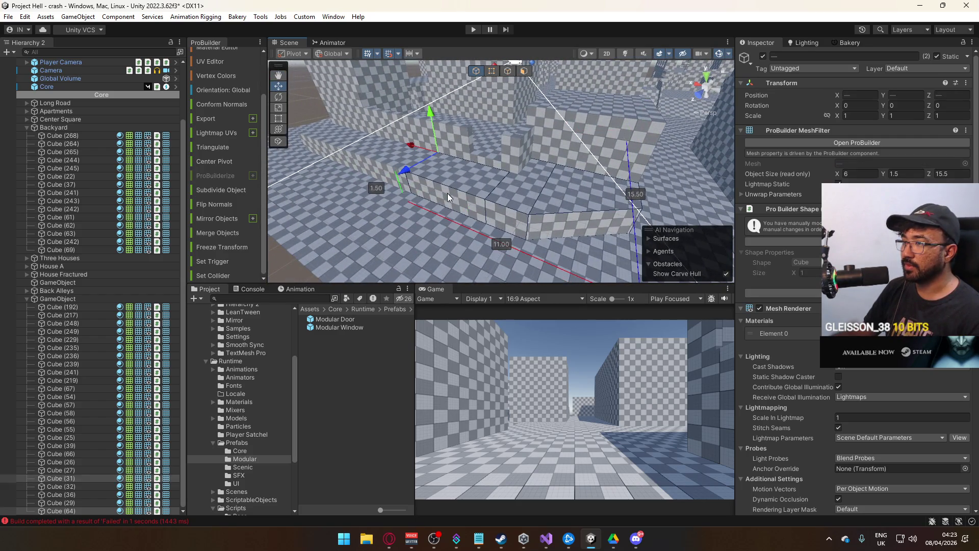
pyautogui.press('f')
pyautogui.keyDown('shift'); pyautogui.click(448, 184); pyautogui.keyUp('shift')
pyautogui.keyDown('shift'); pyautogui.click(394, 174); pyautogui.keyUp('shift')
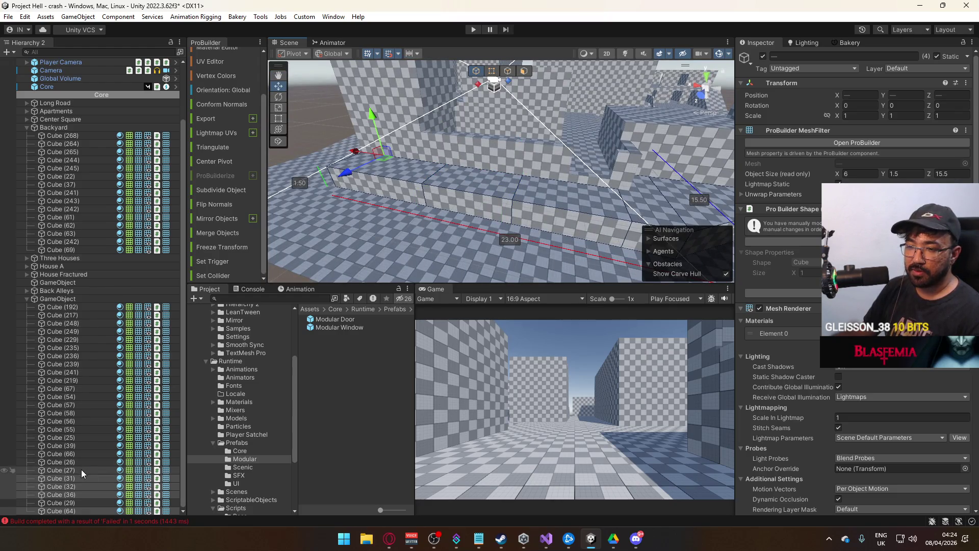
pyautogui.moveTo(66, 476); pyautogui.dragTo(73, 289)
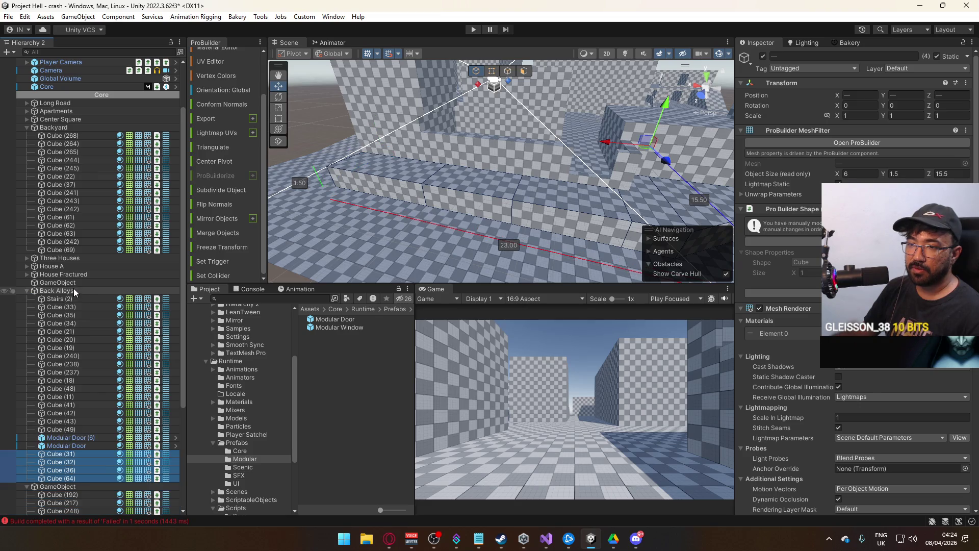
# Toggle Back Alleys' active checkbox off and on to verify its pieces
pyautogui.click(73, 289)
pyautogui.click(763, 57)
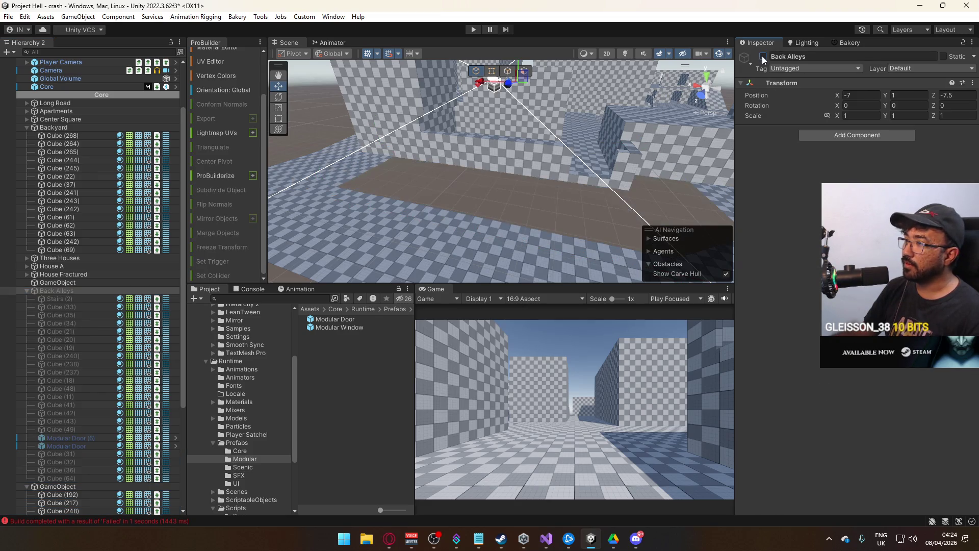
pyautogui.click(763, 56)
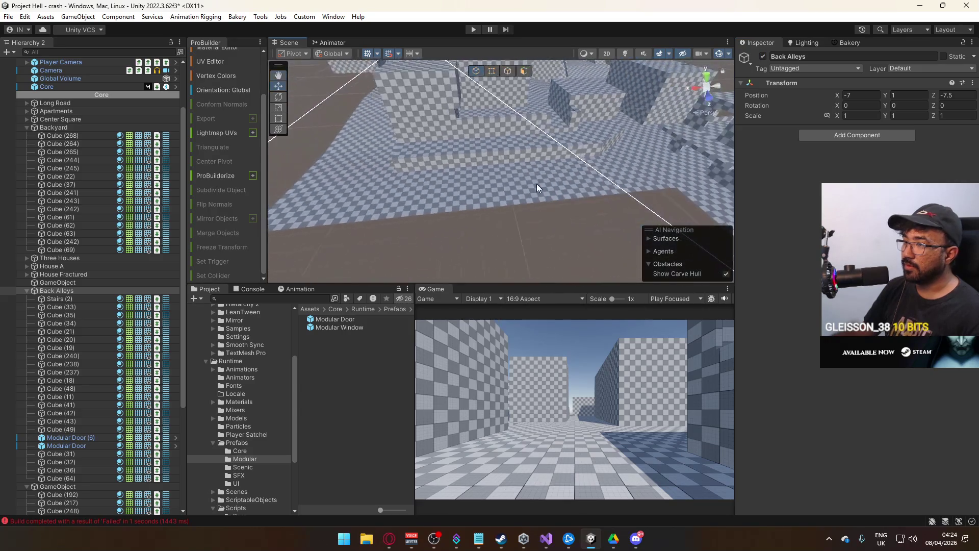
# Select the six slabs, Cube (229), (25), (39), (26), (27), (29), and move them out of GameObject
pyautogui.click(481, 188)
pyautogui.moveTo(481, 188)
pyautogui.mouseDown()
pyautogui.moveTo(591, 183)
pyautogui.moveTo(610, 149)
pyautogui.mouseUp()
pyautogui.keyDown('shift'); pyautogui.click(510, 169); pyautogui.keyUp('shift')
pyautogui.moveTo(510, 168)
pyautogui.mouseDown()
pyautogui.moveTo(615, 207)
pyautogui.moveTo(534, 193)
pyautogui.moveTo(776, 253)
pyautogui.moveTo(493, 124)
pyautogui.moveTo(468, 142)
pyautogui.mouseUp()
pyautogui.keyDown('shift'); pyautogui.click(527, 194); pyautogui.keyUp('shift')
pyautogui.keyDown('shift'); pyautogui.click(500, 172); pyautogui.keyUp('shift')
pyautogui.moveTo(500, 172)
pyautogui.mouseDown()
pyautogui.moveTo(686, 169)
pyautogui.moveTo(347, 239)
pyautogui.mouseUp()
pyautogui.keyDown('shift'); pyautogui.click(347, 238); pyautogui.keyUp('shift')
pyautogui.scroll(-2, 45, 352)
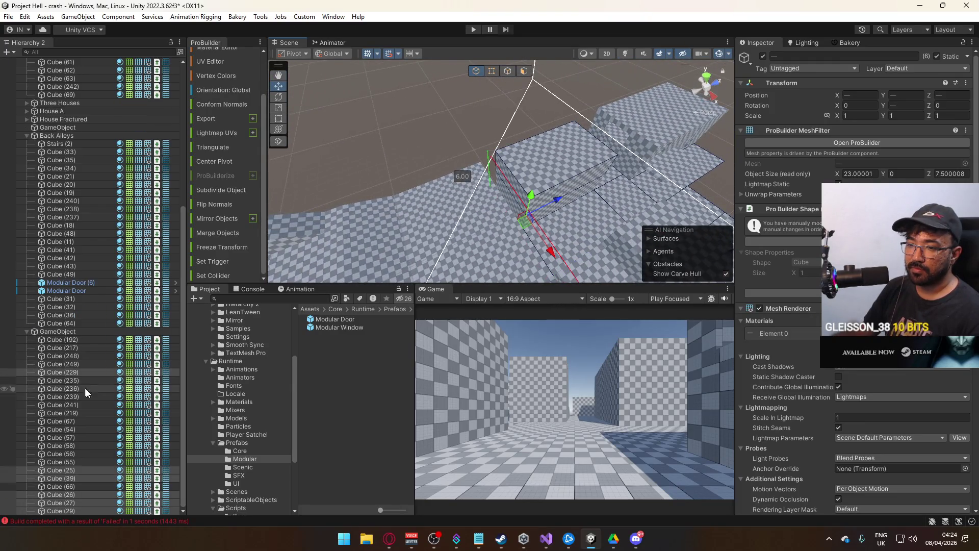
pyautogui.click(61, 371)
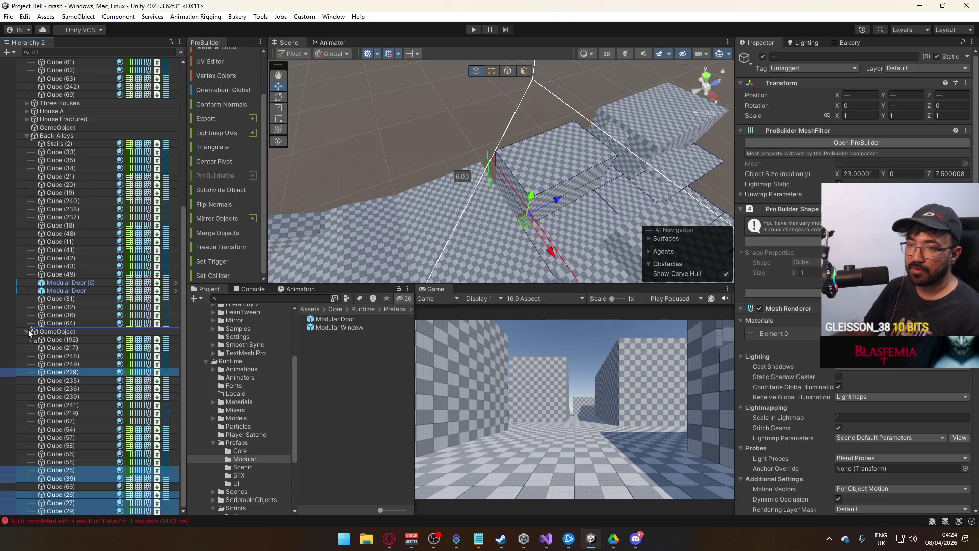
pyautogui.moveTo(30, 332); pyautogui.dragTo(26, 329)
# Create an empty GameObject at the hierarchy root and slide it along Z to 79.5
pyautogui.moveTo(614, 184)
pyautogui.mouseDown()
pyautogui.moveTo(639, 176)
pyautogui.moveTo(275, 238)
pyautogui.mouseUp()
pyautogui.click(60, 333)
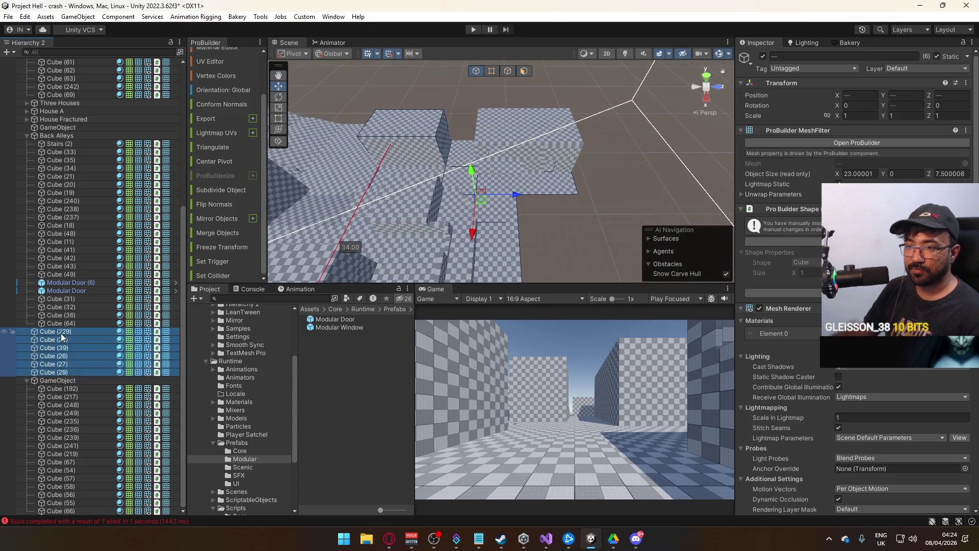
pyautogui.rightClick(60, 333)
pyautogui.click(591, 211)
pyautogui.click(569, 197)
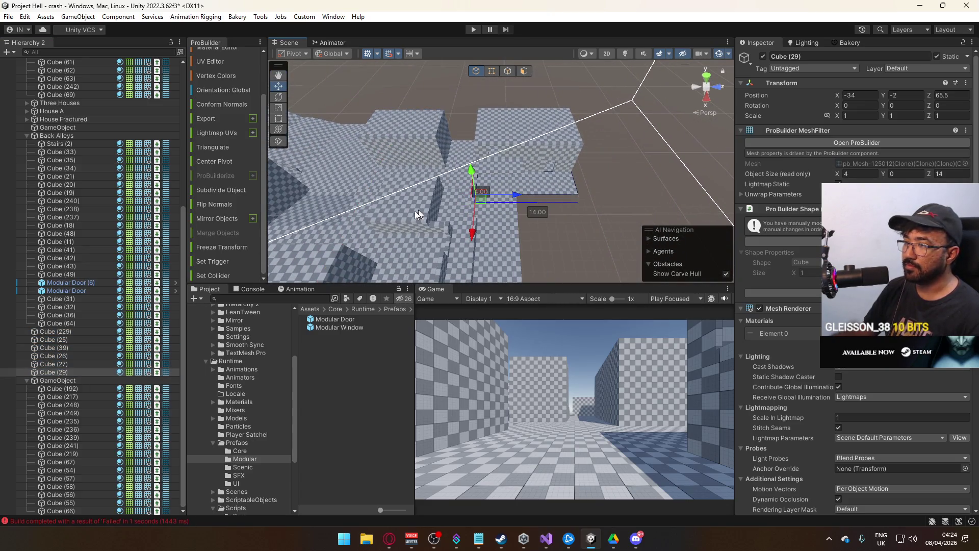
pyautogui.rightClick(48, 372)
pyautogui.click(112, 265)
pyautogui.moveTo(56, 363)
pyautogui.mouseDown()
pyautogui.moveTo(64, 377)
pyautogui.moveTo(46, 329)
pyautogui.moveTo(34, 330)
pyautogui.mouseUp()
pyautogui.moveTo(621, 219); pyautogui.dragTo(596, 220)
pyautogui.moveTo(441, 217); pyautogui.dragTo(586, 221)
# Parent Cube (229) through Cube (29) under the new empty GameObject and toggle it to check
pyautogui.press('f')
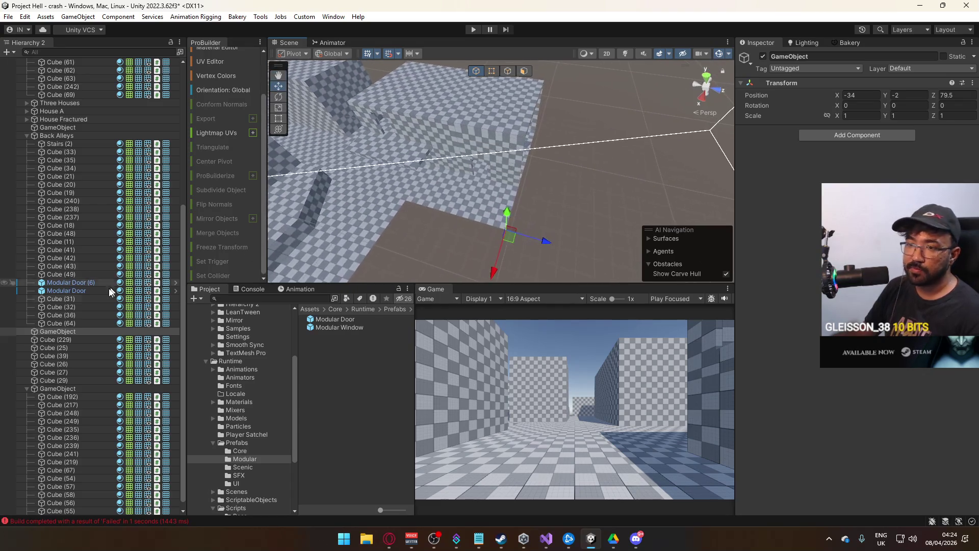
pyautogui.click(56, 340)
pyautogui.keyDown('shift'); pyautogui.click(78, 378); pyautogui.keyUp('shift')
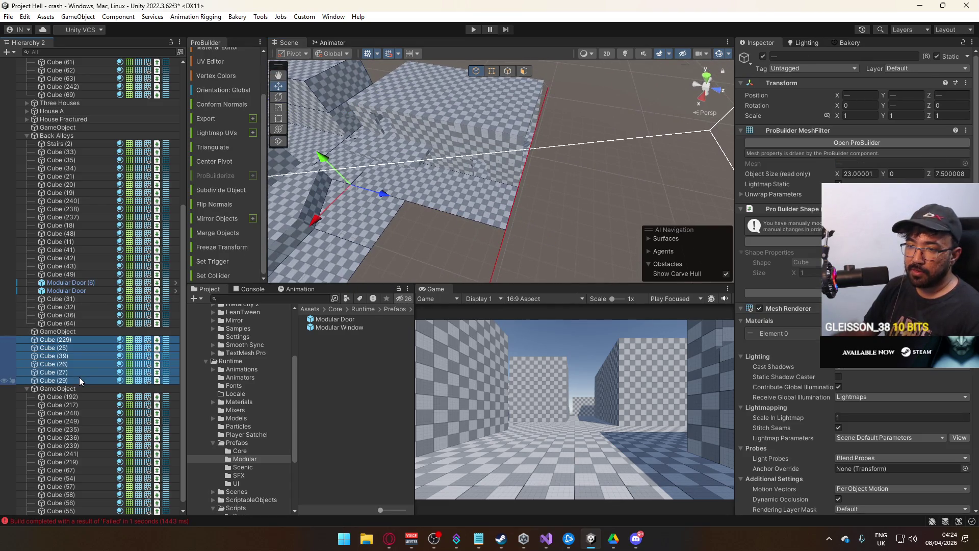
pyautogui.moveTo(62, 380); pyautogui.dragTo(58, 331)
pyautogui.click(57, 332)
pyautogui.moveTo(459, 224)
pyautogui.mouseDown()
pyautogui.moveTo(486, 227)
pyautogui.moveTo(427, 236)
pyautogui.moveTo(403, 227)
pyautogui.moveTo(459, 214)
pyautogui.moveTo(345, 208)
pyautogui.mouseUp()
pyautogui.click(65, 331)
pyautogui.press('f')
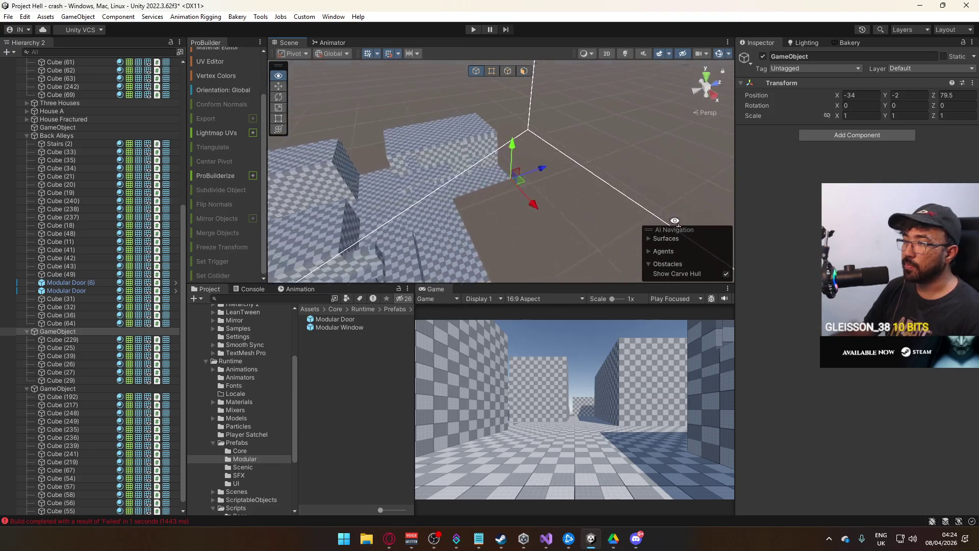
pyautogui.click(763, 56)
pyautogui.click(762, 56)
pyautogui.click(69, 331)
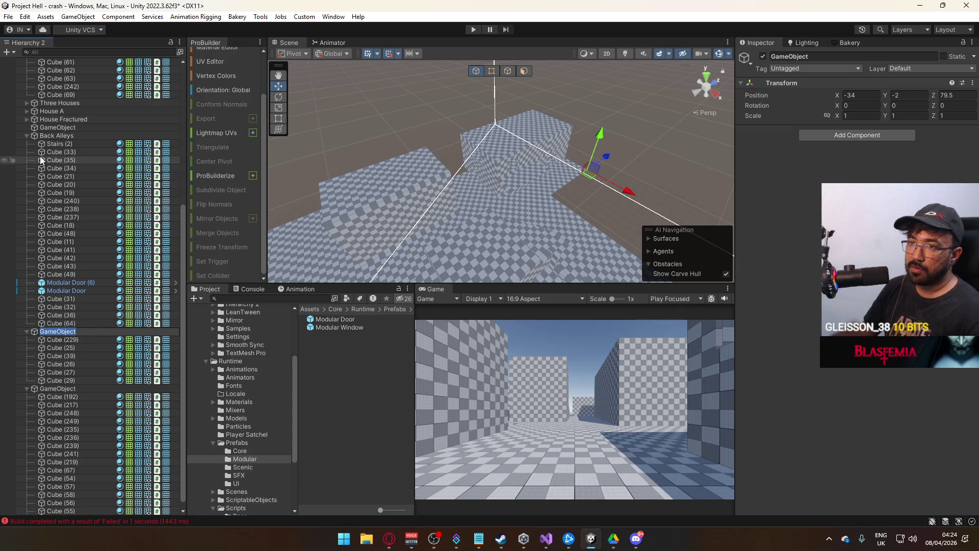
pyautogui.click(25, 136)
pyautogui.click(28, 133)
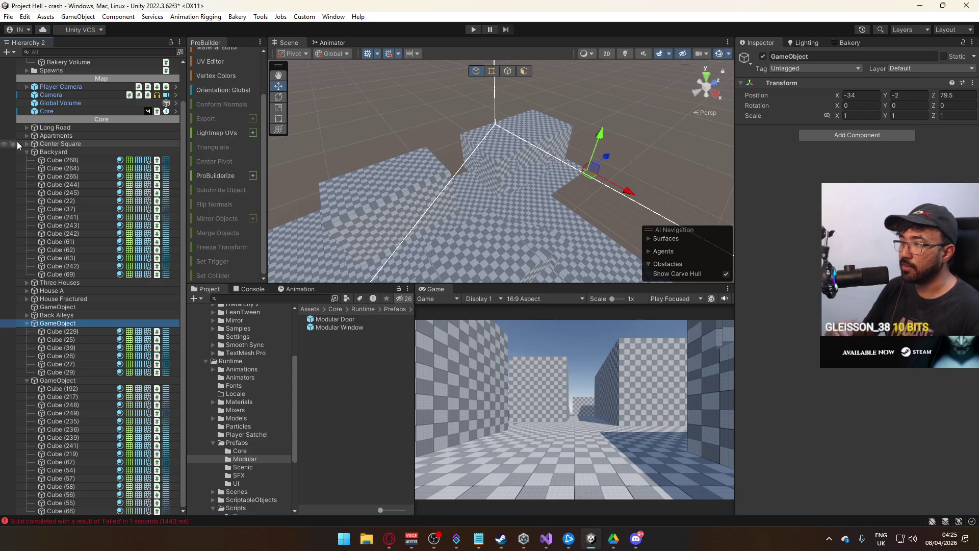
# Pick Cube (217) in the scene, drag it into the group, and toggle the group to verify
pyautogui.moveTo(413, 162)
pyautogui.mouseDown()
pyautogui.moveTo(525, 139)
pyautogui.moveTo(122, 138)
pyautogui.moveTo(334, 210)
pyautogui.mouseUp()
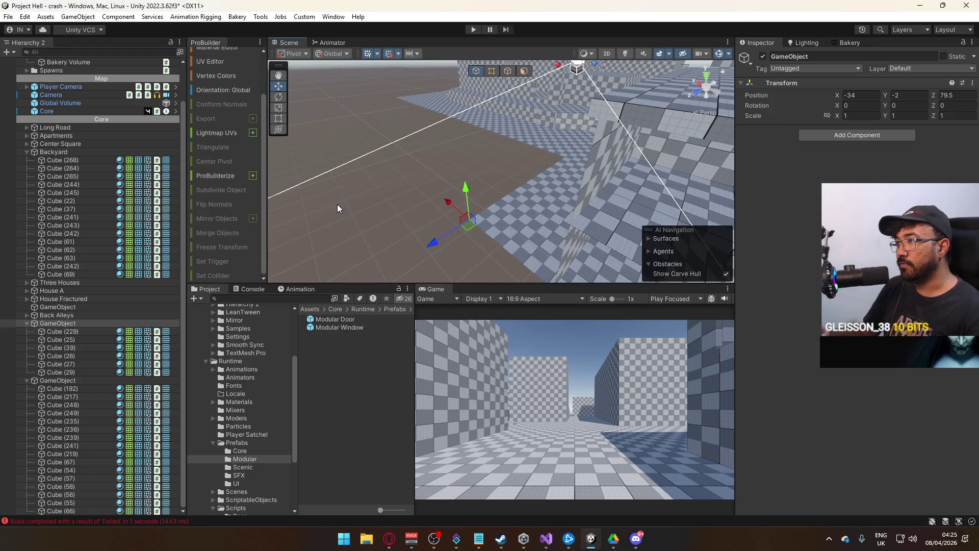
pyautogui.click(97, 332)
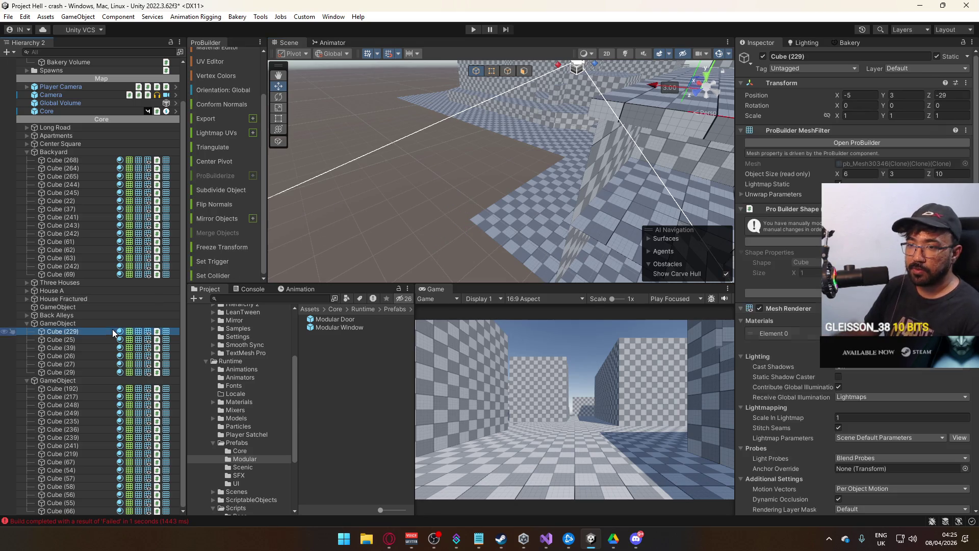
pyautogui.keyDown('shift'); pyautogui.click(95, 364); pyautogui.keyUp('shift')
pyautogui.click(91, 378)
pyautogui.click(91, 372)
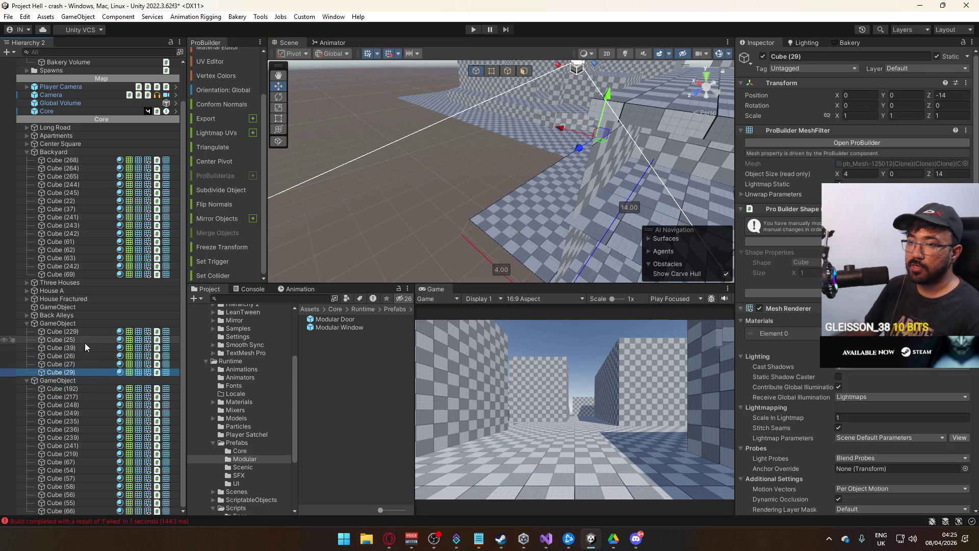
pyautogui.keyDown('shift'); pyautogui.click(82, 331); pyautogui.keyUp('shift')
pyautogui.moveTo(490, 221)
pyautogui.mouseDown()
pyautogui.moveTo(653, 183)
pyautogui.moveTo(651, 141)
pyautogui.moveTo(553, 229)
pyautogui.mouseUp()
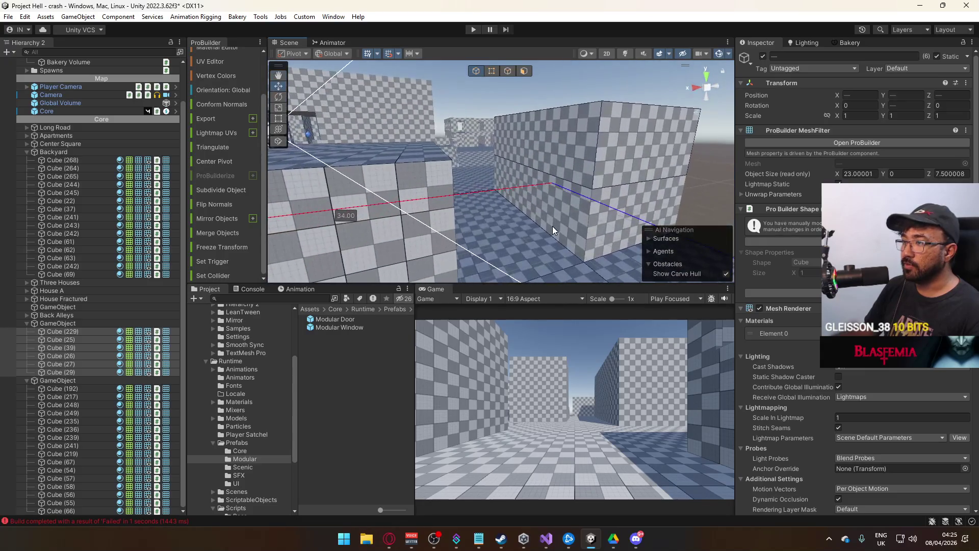
pyautogui.click(550, 228)
pyautogui.moveTo(67, 396); pyautogui.dragTo(81, 372)
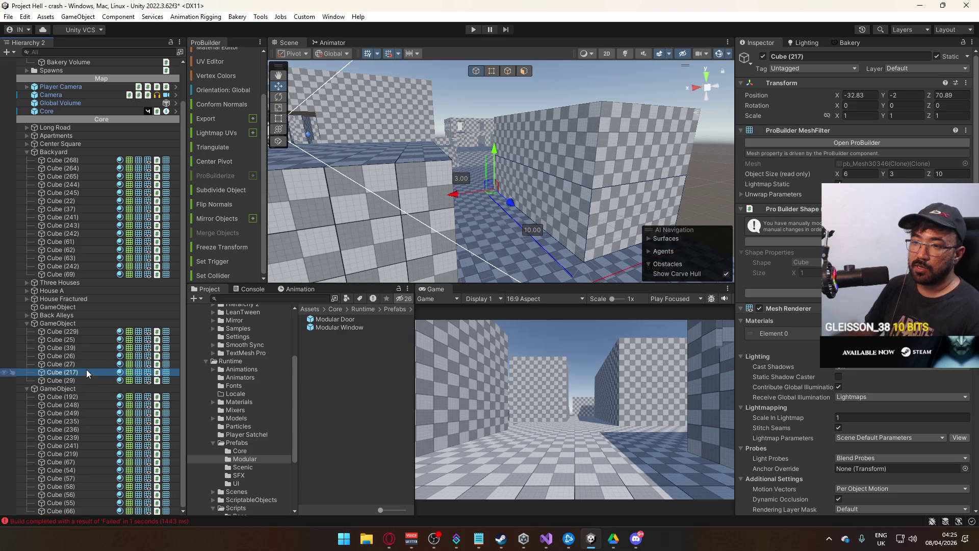
pyautogui.click(80, 323)
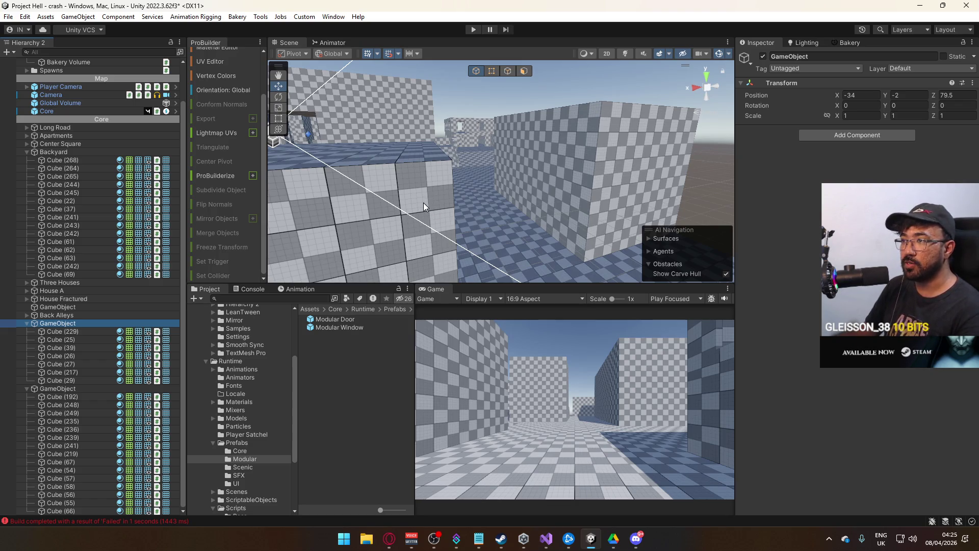
pyautogui.moveTo(431, 206)
pyautogui.mouseDown()
pyautogui.moveTo(420, 203)
pyautogui.moveTo(494, 256)
pyautogui.moveTo(481, 203)
pyautogui.mouseUp()
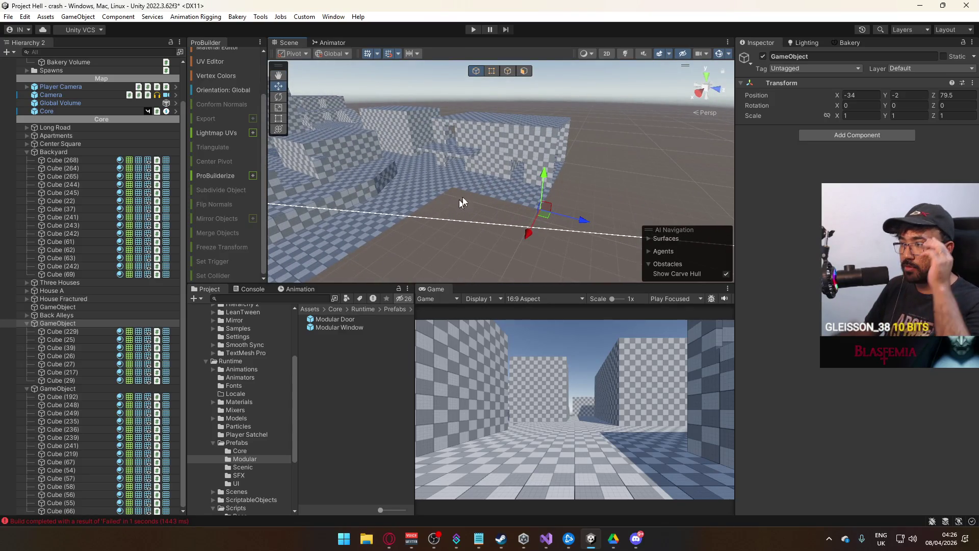
pyautogui.click(764, 57)
pyautogui.click(763, 57)
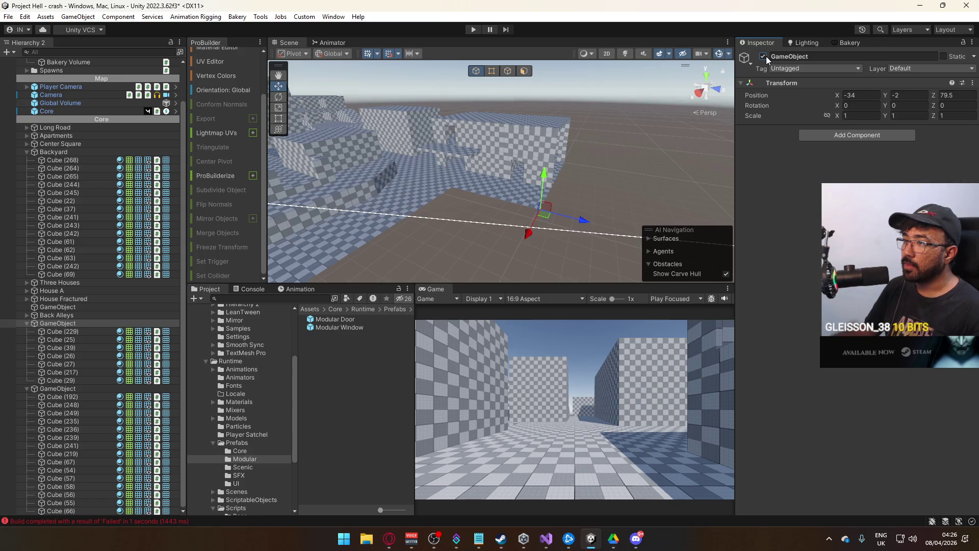
# Drag the collapsed Corner Building between Center Square and Backyard, then collapse Backyard and Three Houses
pyautogui.click(27, 323)
pyautogui.click(507, 137)
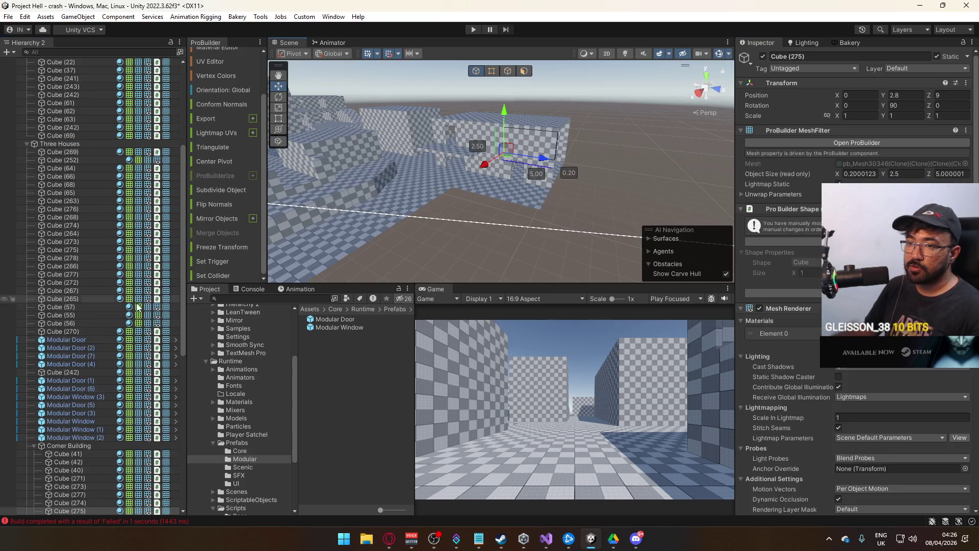
pyautogui.click(46, 445)
pyautogui.click(34, 445)
pyautogui.moveTo(71, 449)
pyautogui.mouseDown()
pyautogui.moveTo(106, 414)
pyautogui.moveTo(105, 98)
pyautogui.moveTo(105, 117)
pyautogui.moveTo(104, 78)
pyautogui.moveTo(67, 60)
pyautogui.moveTo(58, 160)
pyautogui.mouseUp()
pyautogui.click(27, 168)
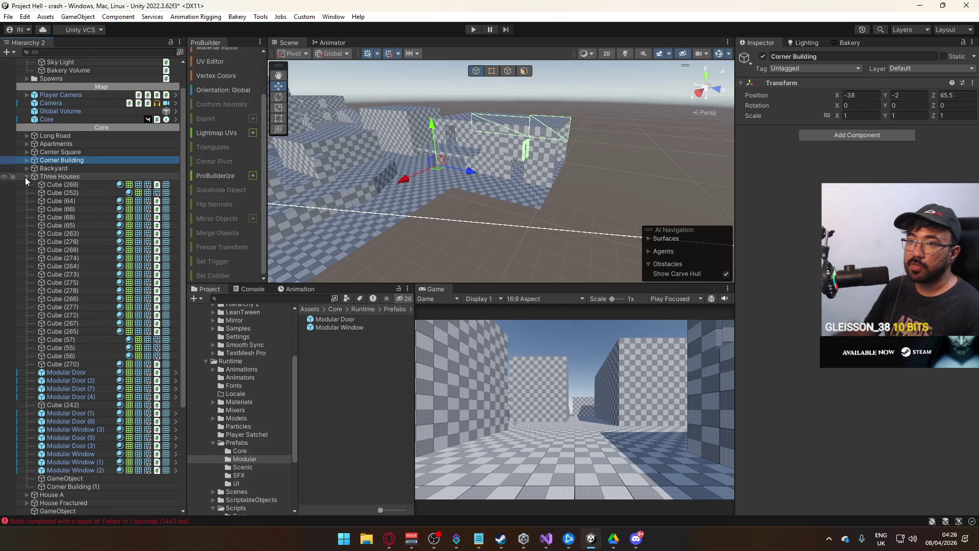
pyautogui.click(27, 176)
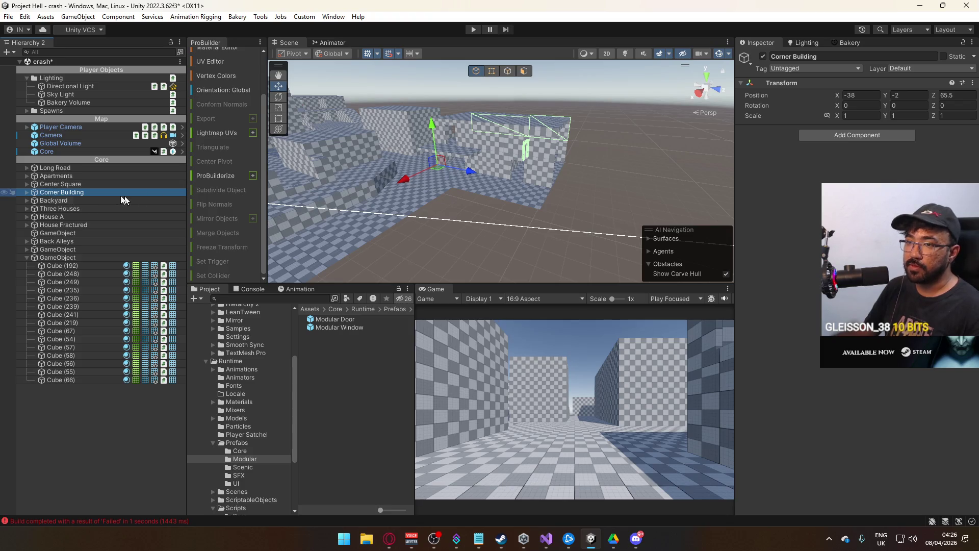
# Toggle Corner Building and the unnamed GameObject group off and on to check their extents
pyautogui.moveTo(489, 180); pyautogui.dragTo(459, 173)
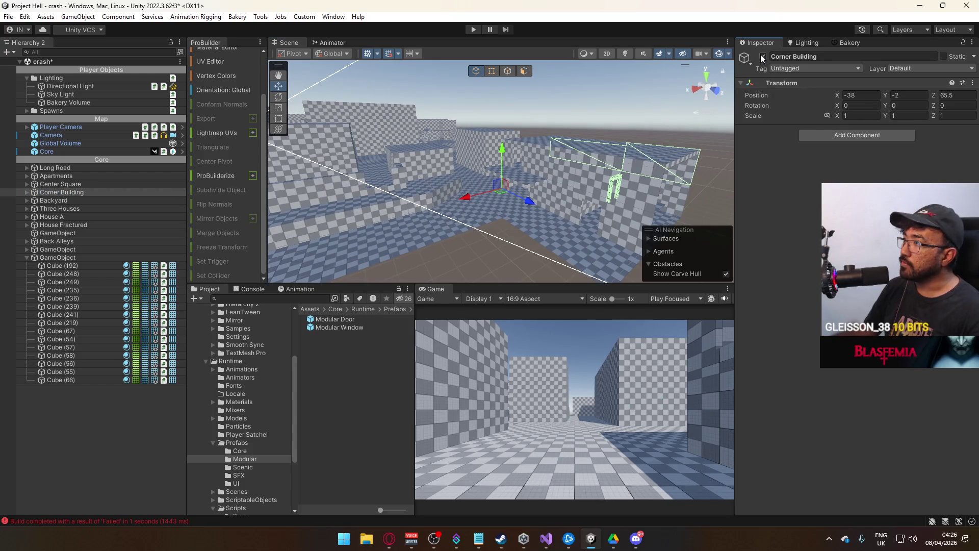
pyautogui.click(762, 56)
pyautogui.click(762, 56)
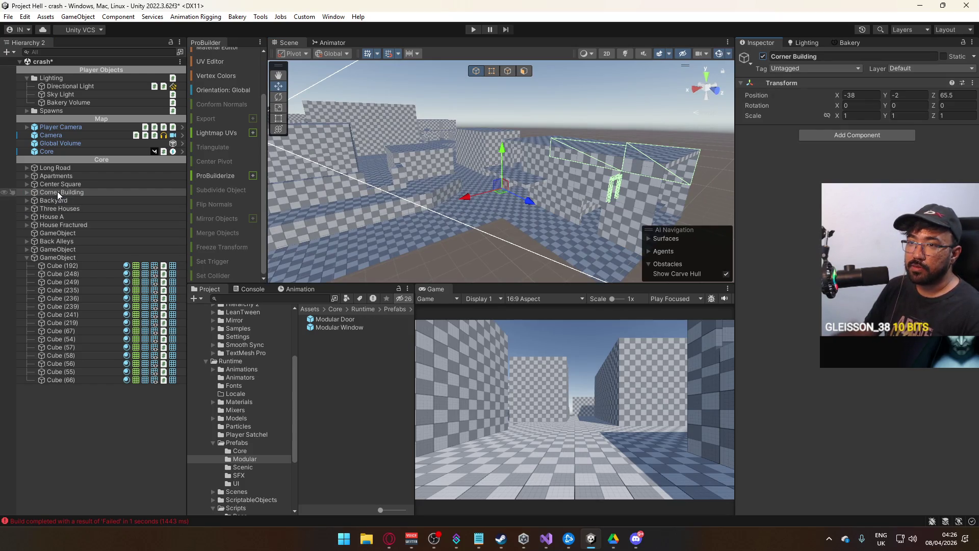
pyautogui.click(70, 249)
pyautogui.moveTo(439, 219)
pyautogui.mouseDown()
pyautogui.moveTo(417, 228)
pyautogui.moveTo(570, 167)
pyautogui.mouseUp()
pyautogui.click(762, 56)
pyautogui.click(762, 56)
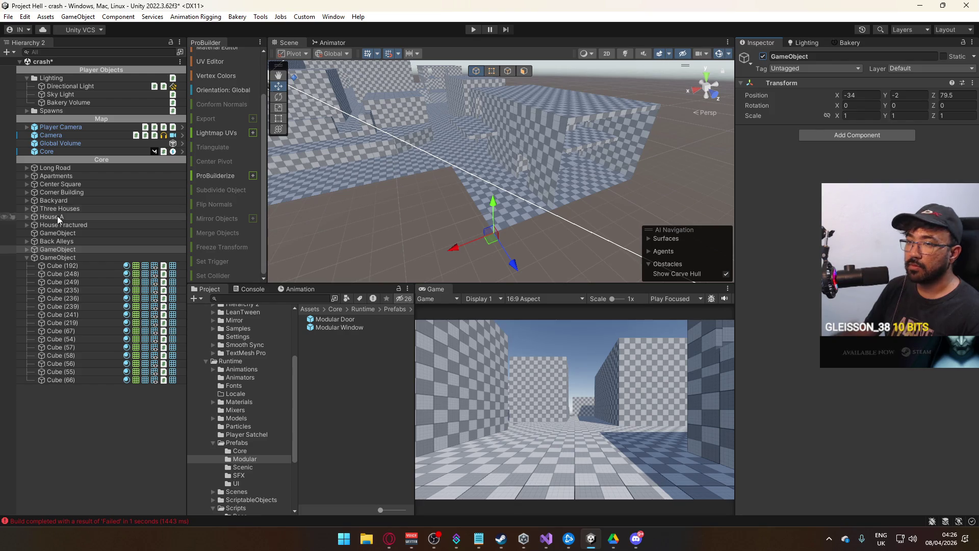
# Rename the GameObject group to 'Back Street' and expand it
pyautogui.click(65, 250)
pyautogui.write('Back Stree')
pyautogui.press('Return')
pyautogui.click(25, 249)
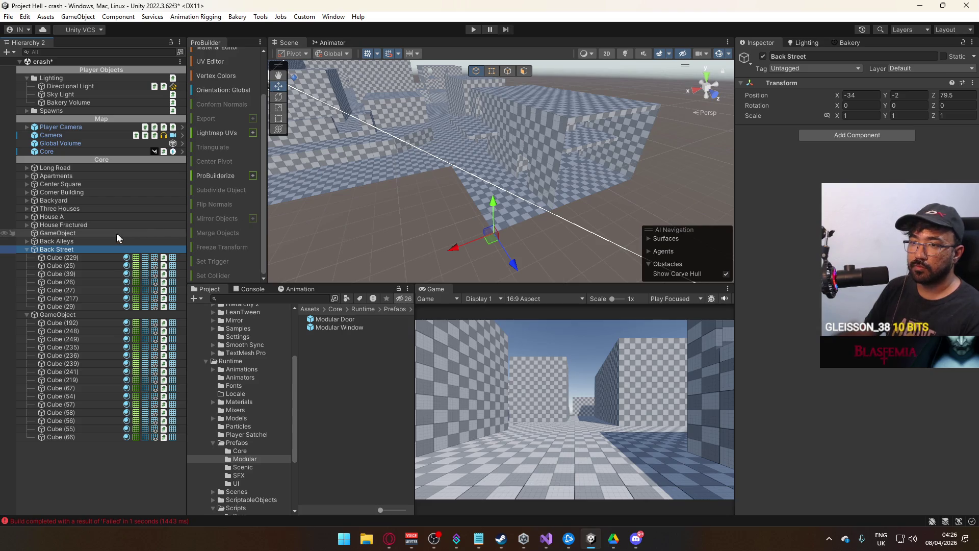
# Nest Corner Building inside Back Street and rename it 'Garage'
pyautogui.click(79, 193)
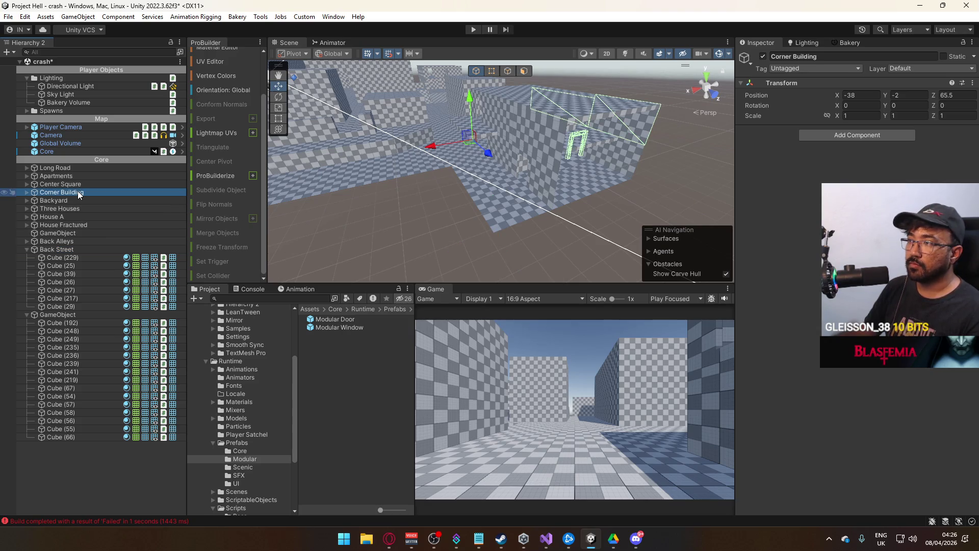
pyautogui.moveTo(79, 194)
pyautogui.mouseDown()
pyautogui.moveTo(91, 267)
pyautogui.moveTo(92, 254)
pyautogui.mouseUp()
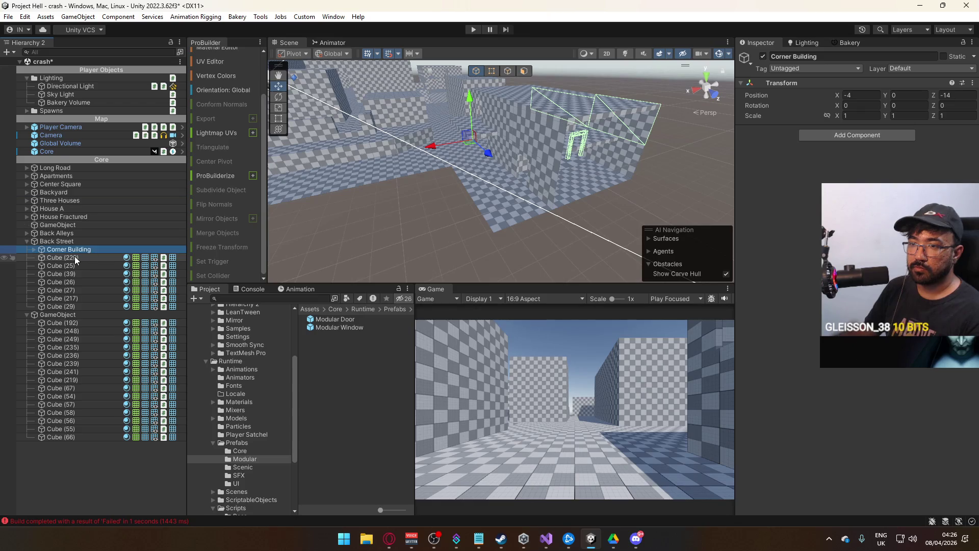
pyautogui.click(72, 250)
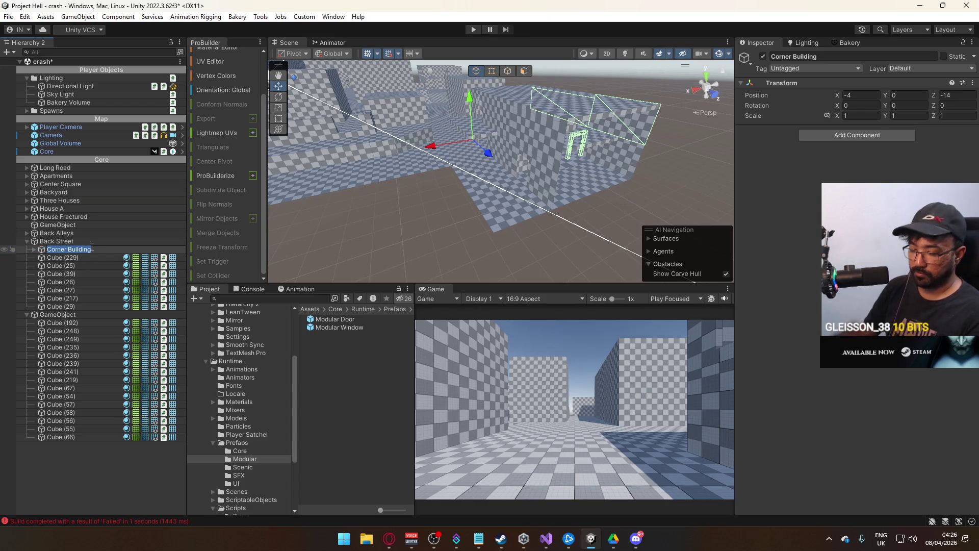
pyautogui.write('Garage')
pyautogui.press('Return')
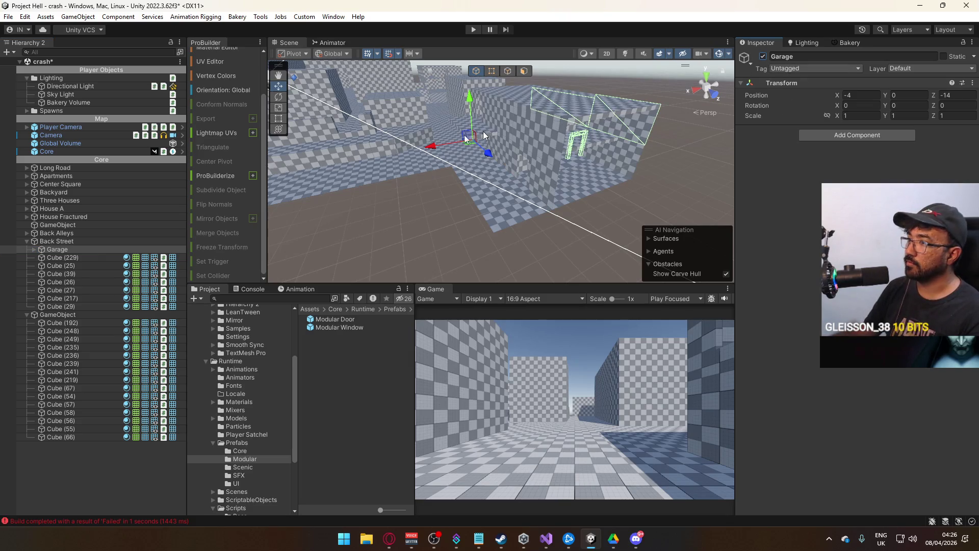
# Verify Back Street by toggling it and framing Cube (229) and Cube (25)
pyautogui.click(57, 241)
pyautogui.click(763, 56)
pyautogui.click(763, 56)
pyautogui.click(53, 257)
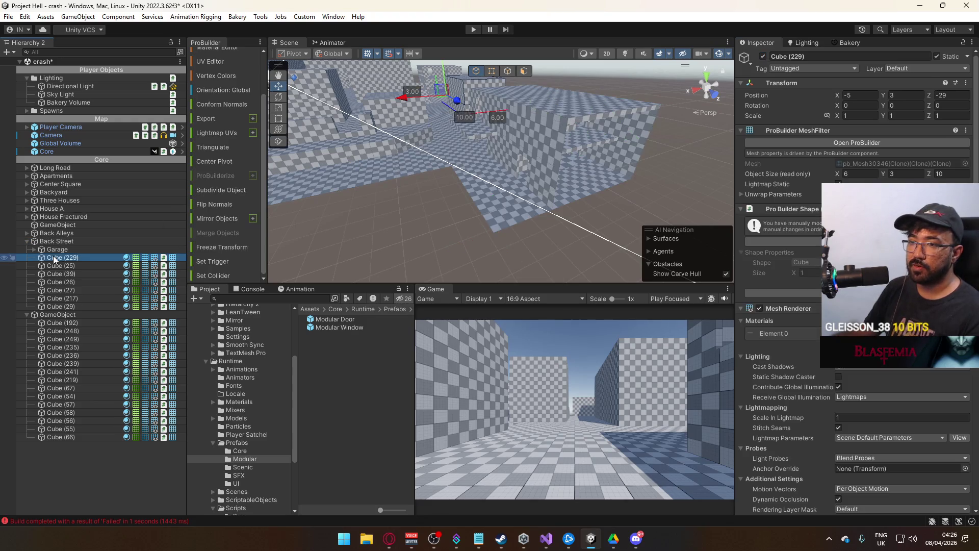
pyautogui.doubleClick(102, 257)
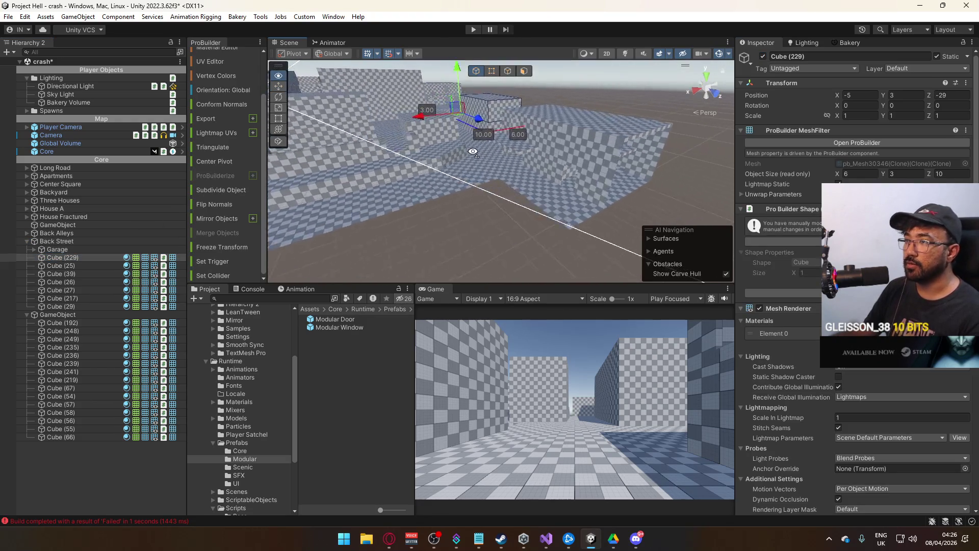
pyautogui.click(77, 266)
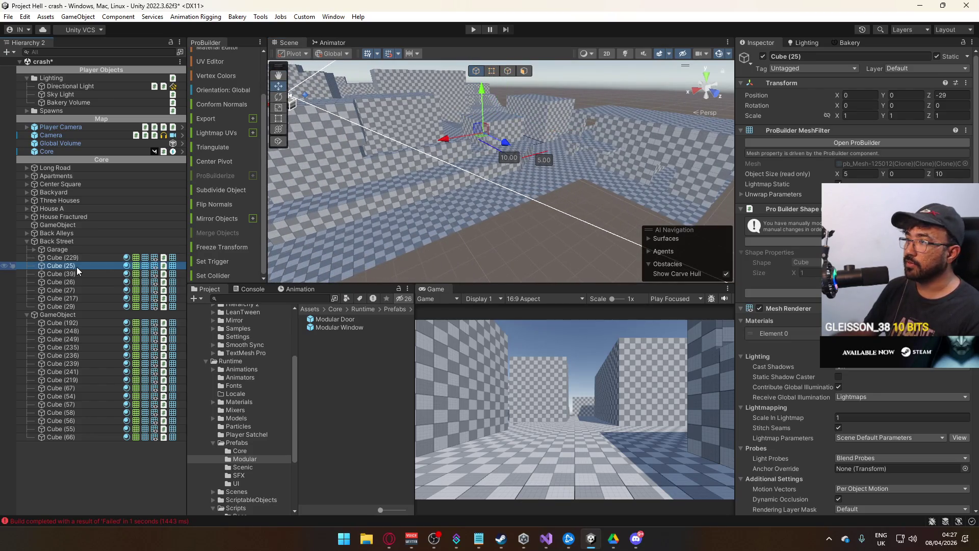
pyautogui.click(60, 241)
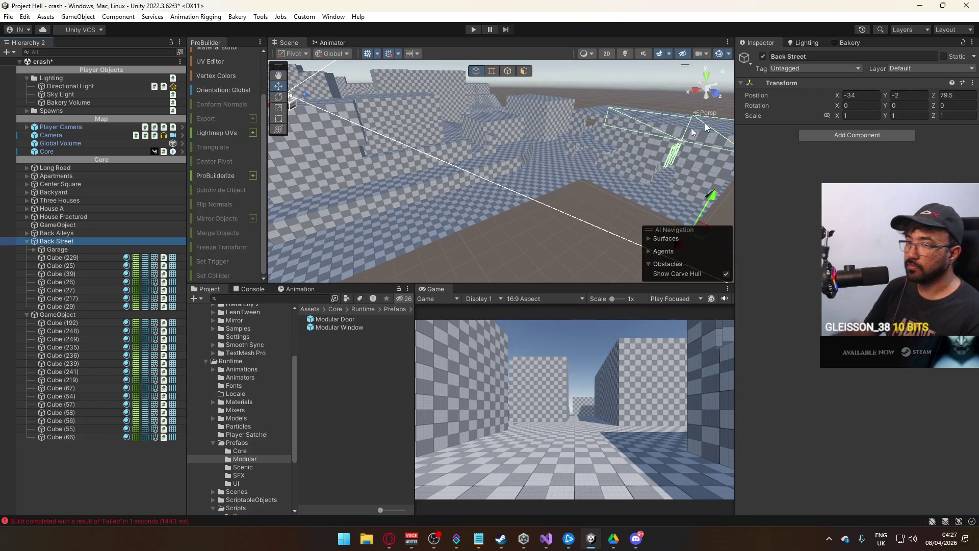
pyautogui.click(763, 56)
pyautogui.click(761, 57)
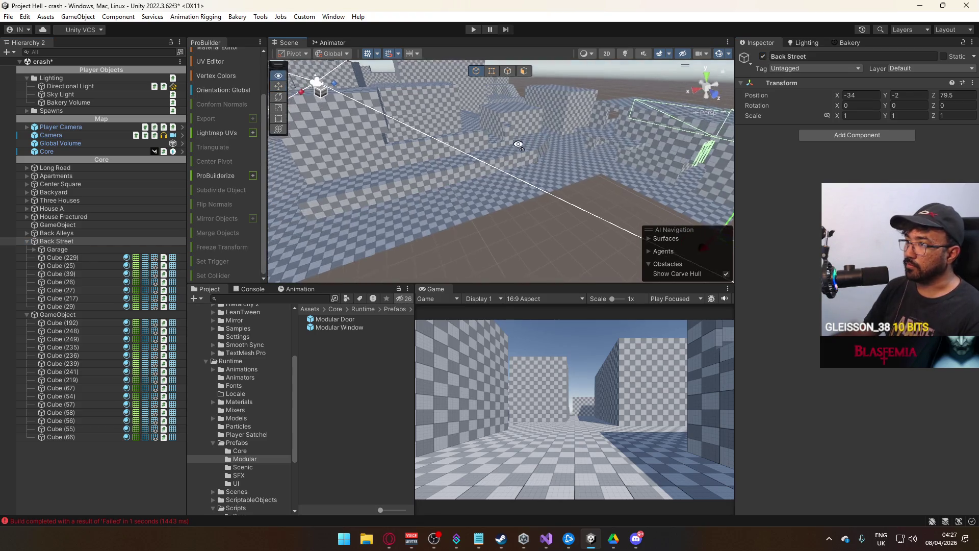
pyautogui.click(70, 314)
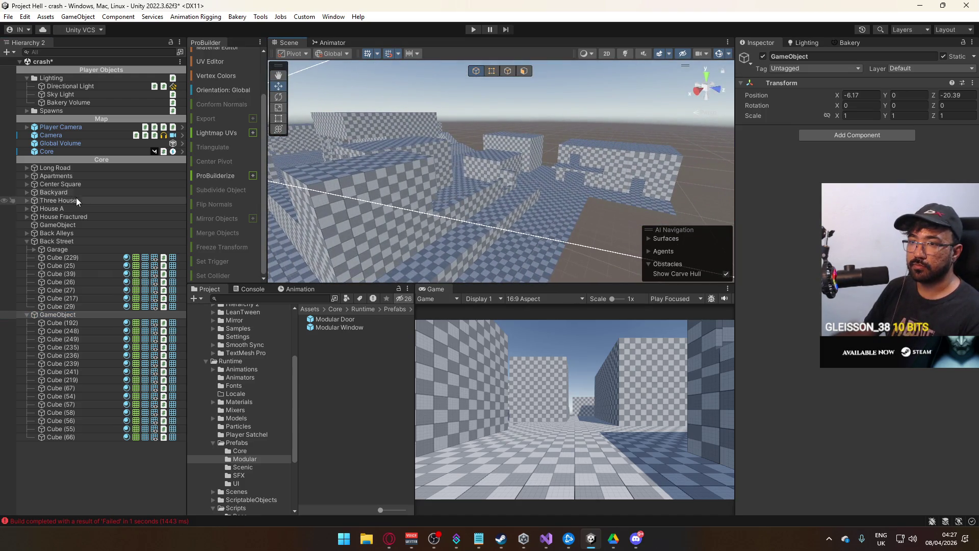
# Nest the Three Houses group inside the Backyard group
pyautogui.click(26, 242)
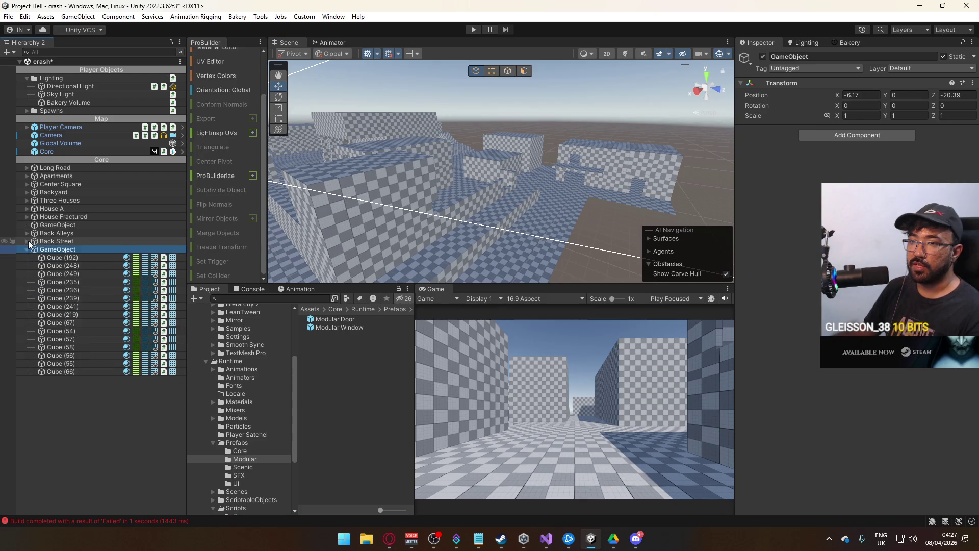
pyautogui.click(61, 192)
pyautogui.click(762, 56)
pyautogui.click(762, 56)
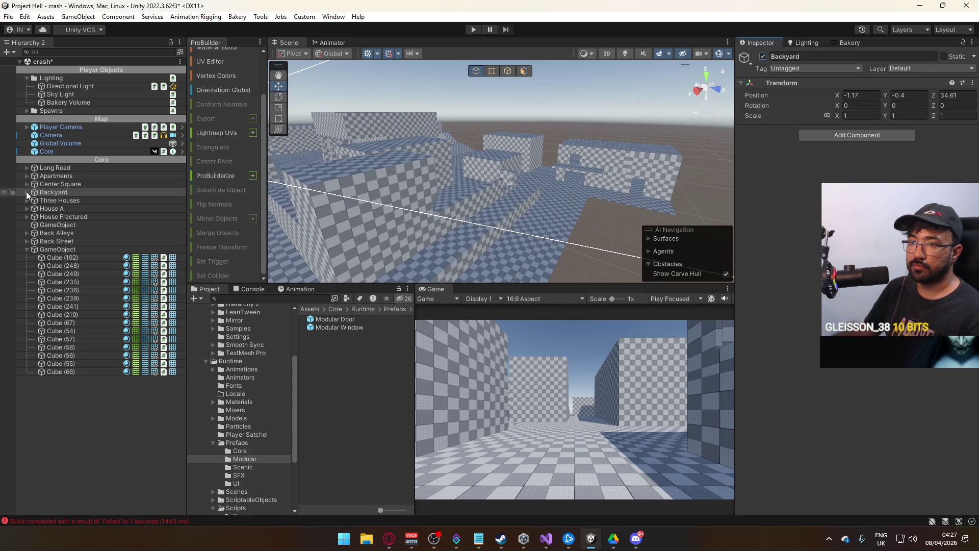
pyautogui.click(27, 192)
pyautogui.click(58, 323)
pyautogui.moveTo(58, 324); pyautogui.dragTo(65, 192)
# Collapse Backyard and deactivate it to see the geometry that remains
pyautogui.click(64, 192)
pyautogui.click(26, 193)
pyautogui.click(759, 56)
pyautogui.click(763, 57)
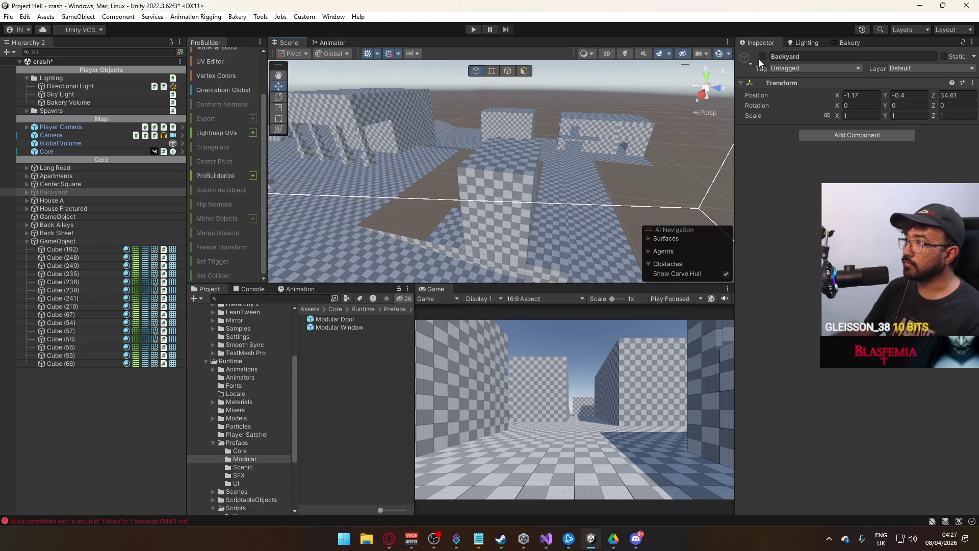
pyautogui.click(761, 56)
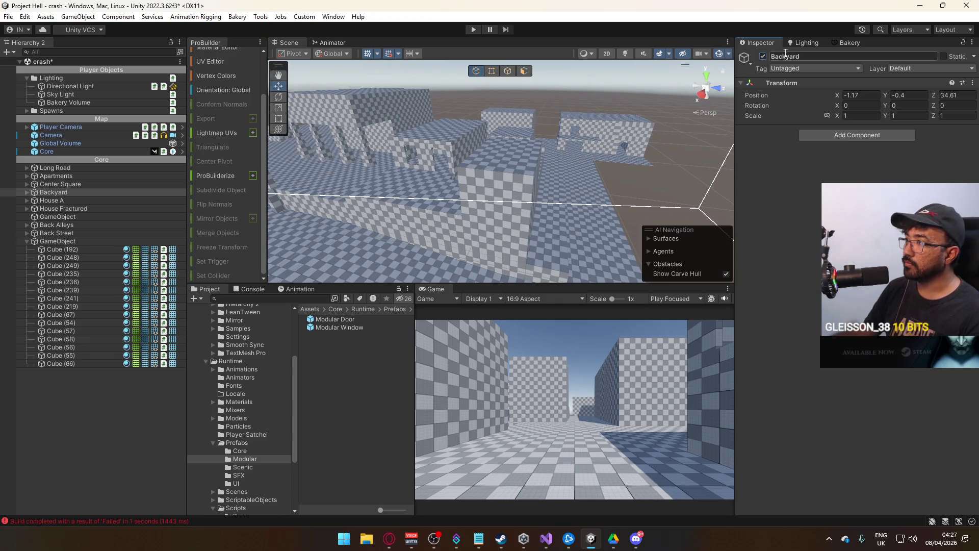
pyautogui.click(763, 56)
# Move Cube (67), Cube (248) and Cube (249) into the Back Alleys group
pyautogui.click(539, 177)
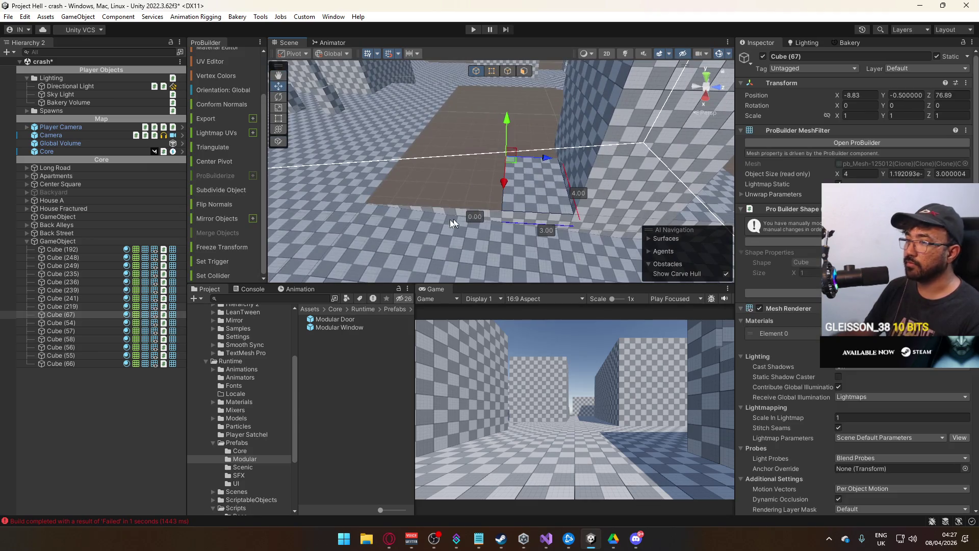
pyautogui.moveTo(540, 177)
pyautogui.mouseDown()
pyautogui.moveTo(548, 218)
pyautogui.moveTo(526, 154)
pyautogui.mouseUp()
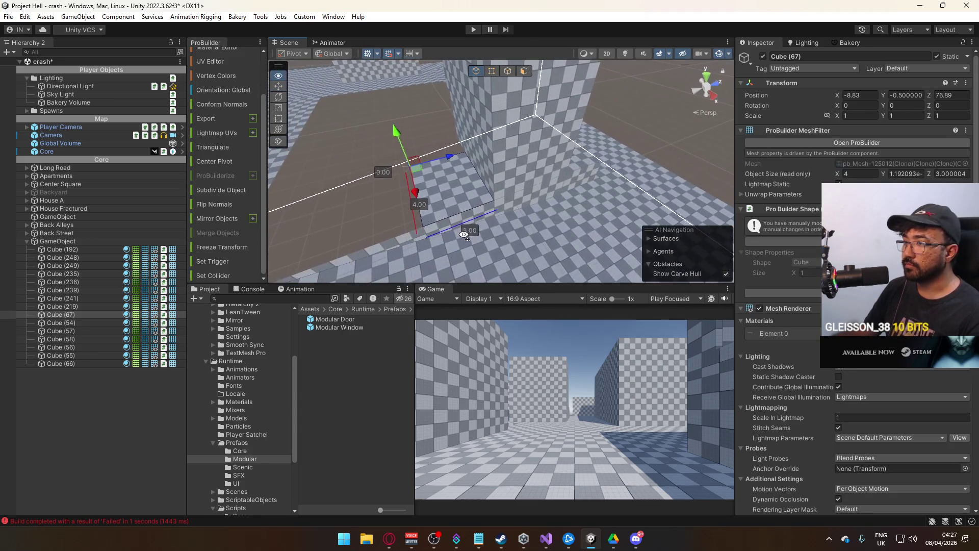
pyautogui.keyDown('shift'); pyautogui.click(525, 154); pyautogui.keyUp('shift')
pyautogui.keyDown('shift'); pyautogui.click(518, 106); pyautogui.keyUp('shift')
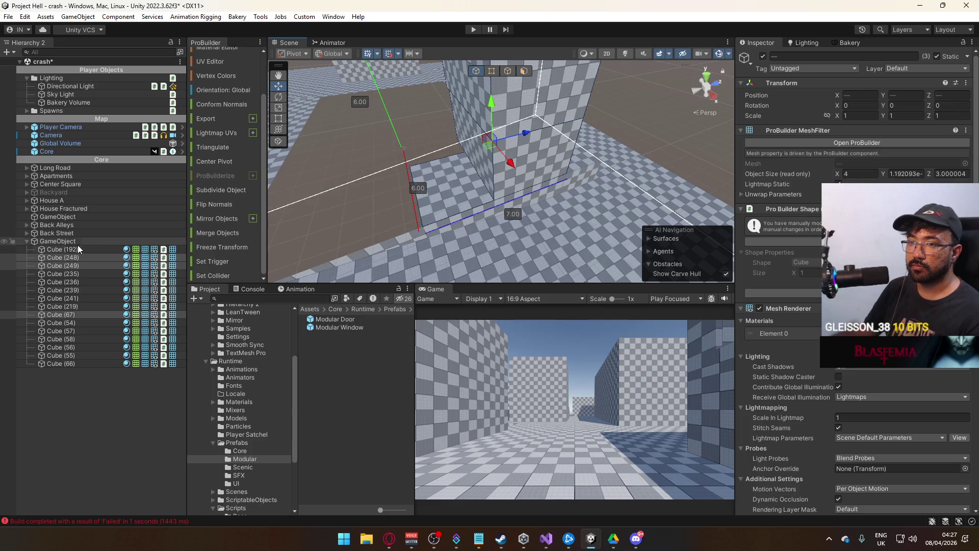
pyautogui.moveTo(72, 261); pyautogui.dragTo(79, 226)
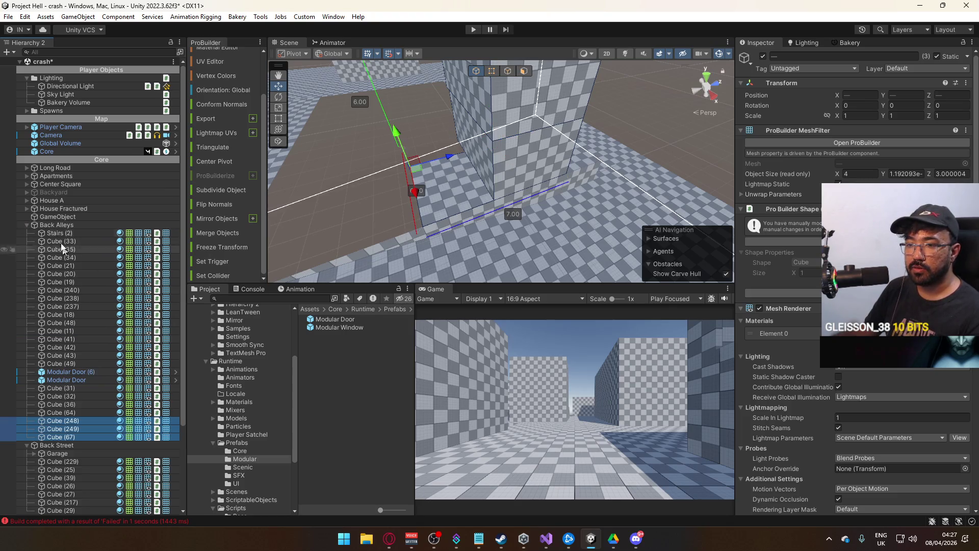
# Collapse Back Alleys and Back Street and deactivate both together
pyautogui.click(57, 226)
pyautogui.click(26, 225)
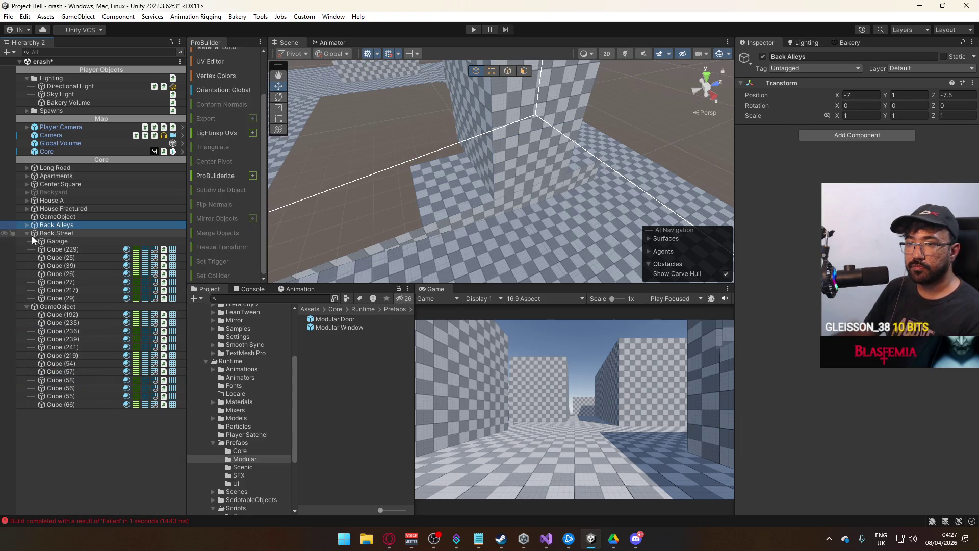
pyautogui.click(25, 233)
pyautogui.click(44, 233)
pyautogui.click(762, 56)
pyautogui.moveTo(469, 152)
pyautogui.mouseDown()
pyautogui.moveTo(433, 144)
pyautogui.moveTo(558, 208)
pyautogui.mouseUp()
# Deactivate the Long Road group to hide it from the scene
pyautogui.click(601, 224)
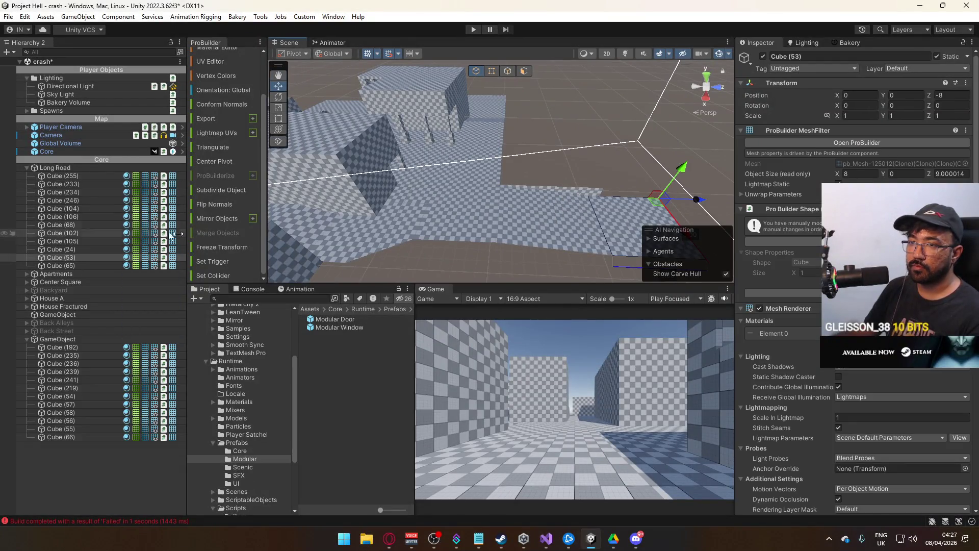
pyautogui.click(54, 168)
pyautogui.click(27, 167)
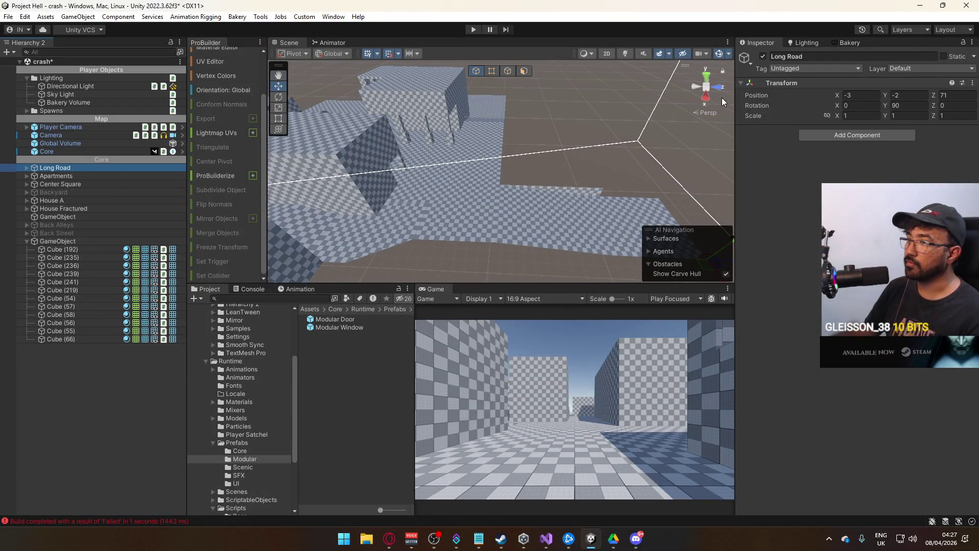
pyautogui.click(762, 56)
# Move the thin floor strip Cube (66) into Long Road, then inspect Cube (47)
pyautogui.scroll(3, 548, 169)
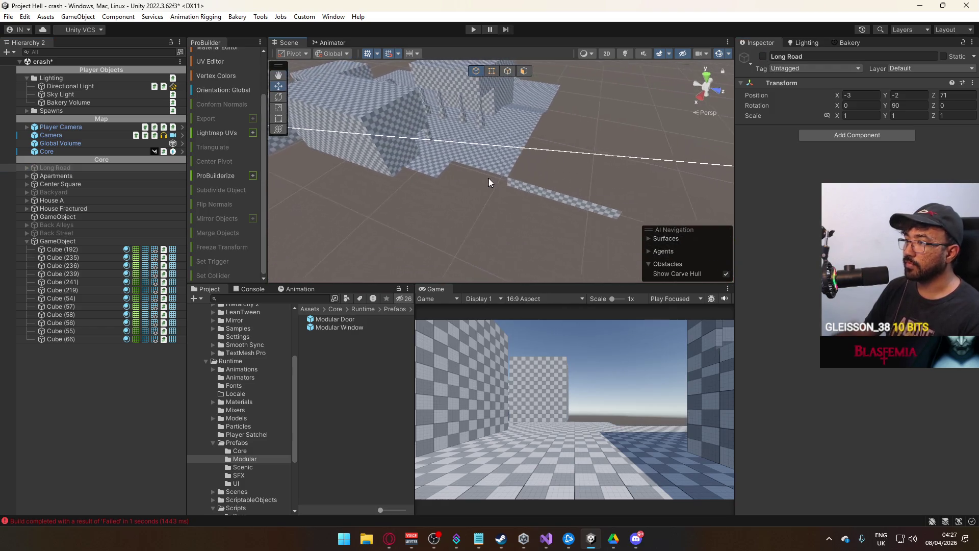
pyautogui.click(516, 188)
pyautogui.moveTo(77, 338)
pyautogui.mouseDown()
pyautogui.moveTo(86, 176)
pyautogui.moveTo(75, 167)
pyautogui.mouseUp()
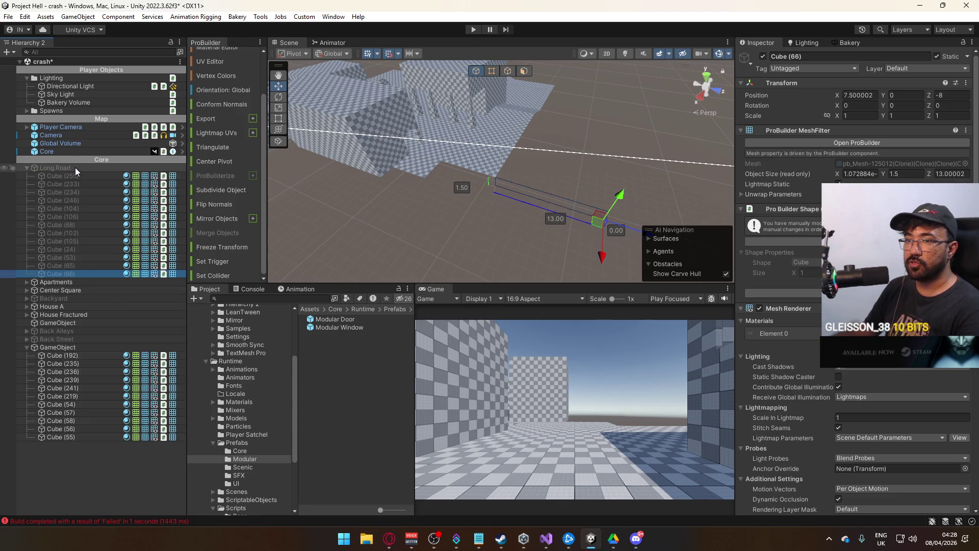
pyautogui.click(26, 167)
pyautogui.click(460, 174)
pyautogui.click(428, 172)
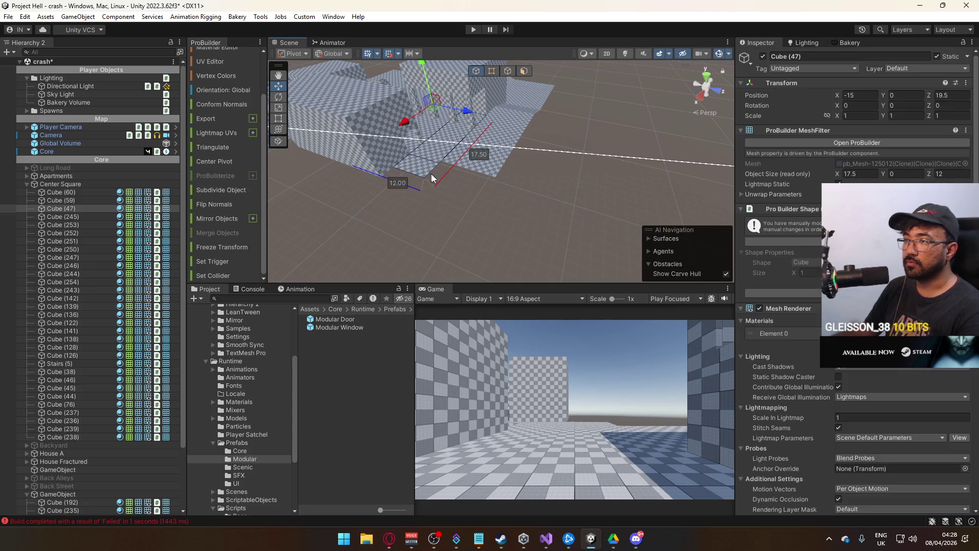
pyautogui.click(26, 184)
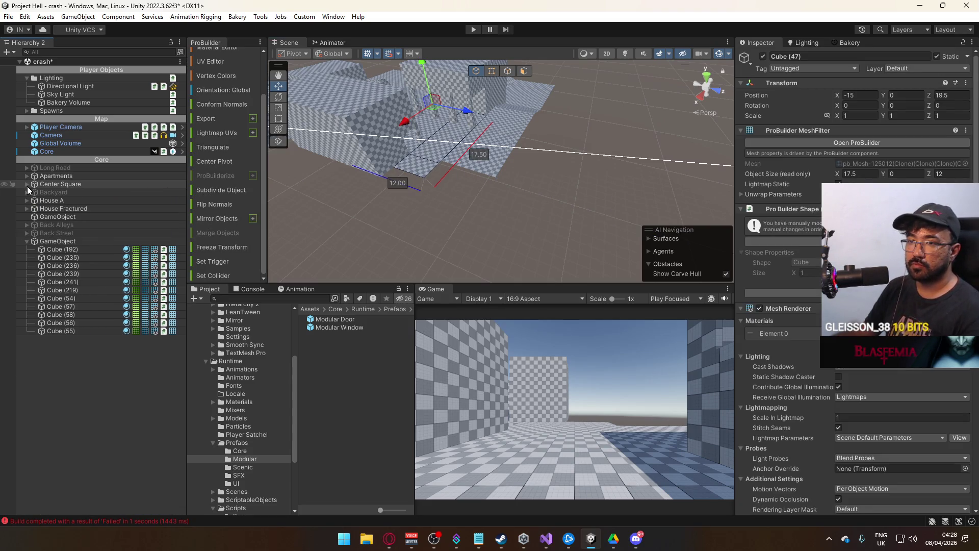
# Hide Center Square and expand Apartments to check its pieces
pyautogui.click(763, 57)
pyautogui.moveTo(617, 123)
pyautogui.mouseDown()
pyautogui.moveTo(377, 131)
pyautogui.moveTo(376, 67)
pyautogui.mouseUp()
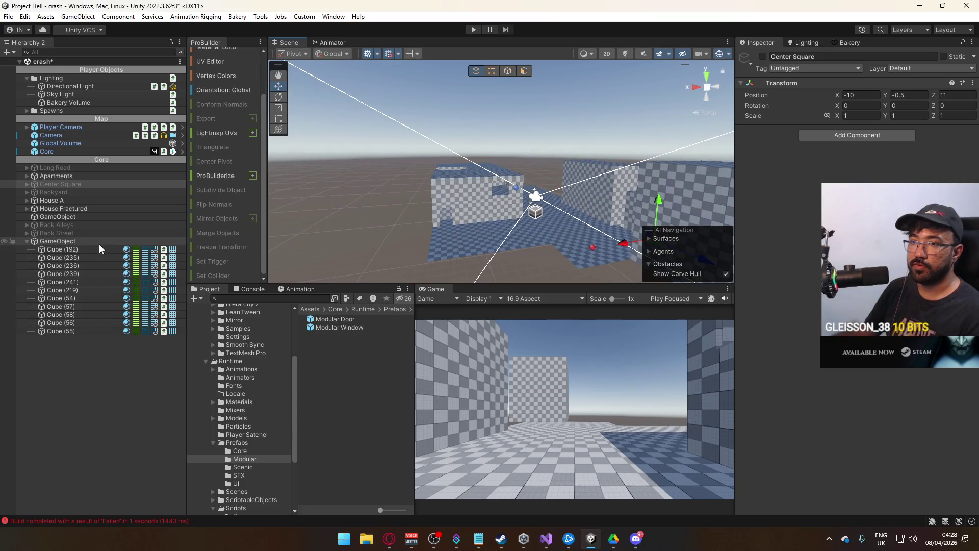
pyautogui.click(96, 177)
pyautogui.click(24, 177)
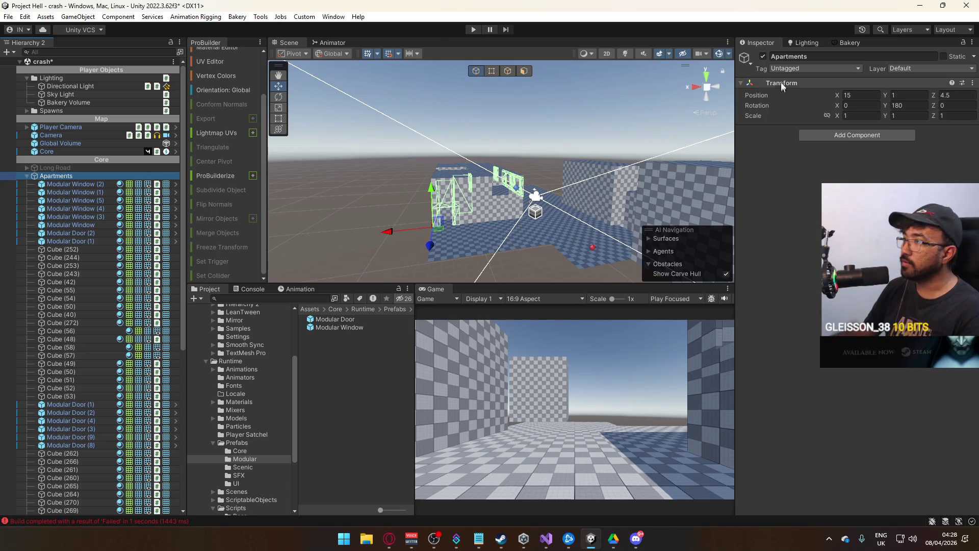
pyautogui.click(763, 57)
pyautogui.click(763, 57)
# Move Cube (23), (28), (30) and (40) out of Apartments under Core, then hide Apartments
pyautogui.click(563, 219)
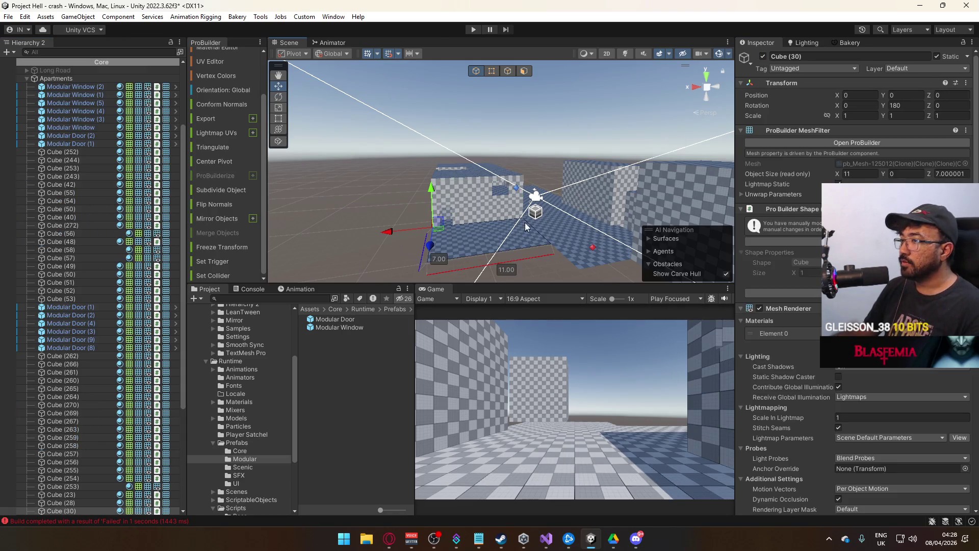
pyautogui.keyDown('shift'); pyautogui.click(541, 234); pyautogui.keyUp('shift')
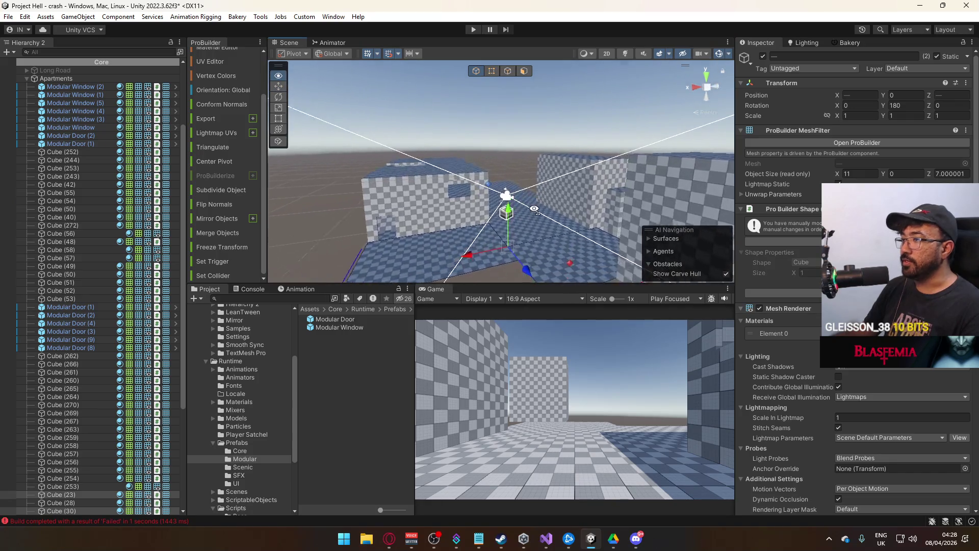
pyautogui.keyDown('shift'); pyautogui.click(467, 229); pyautogui.keyUp('shift')
pyautogui.keyDown('shift'); pyautogui.click(434, 192); pyautogui.keyUp('shift')
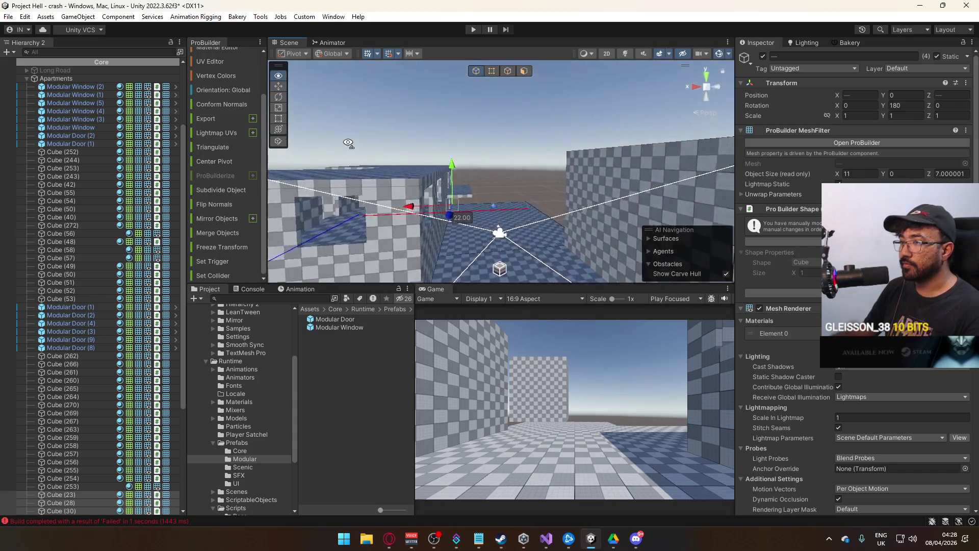
pyautogui.moveTo(84, 494)
pyautogui.mouseDown()
pyautogui.moveTo(81, 197)
pyautogui.moveTo(94, 75)
pyautogui.mouseUp()
pyautogui.click(55, 112)
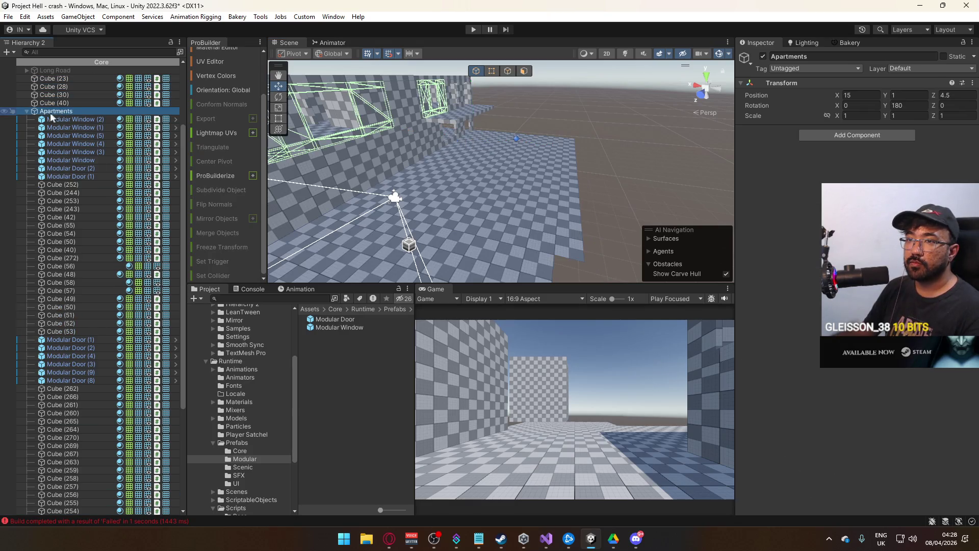
pyautogui.click(27, 111)
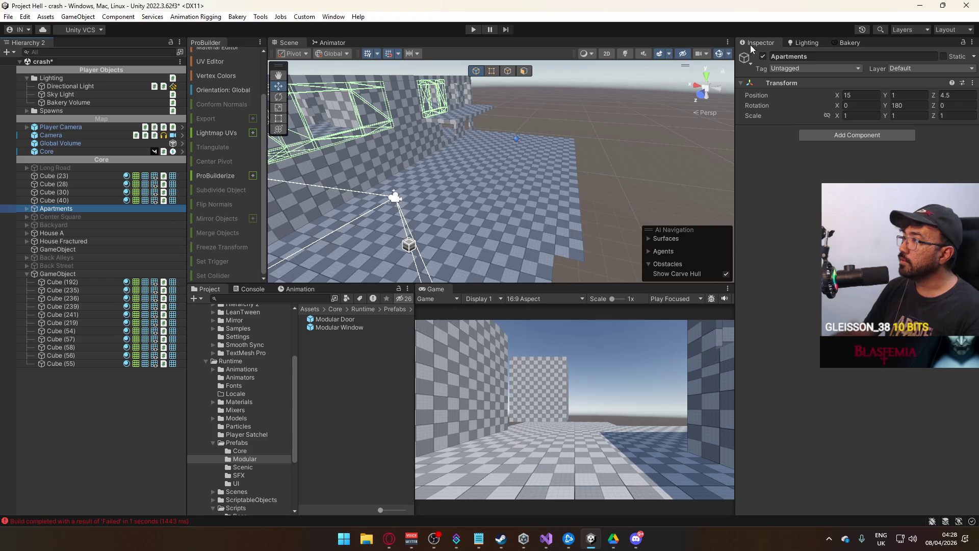
pyautogui.click(763, 56)
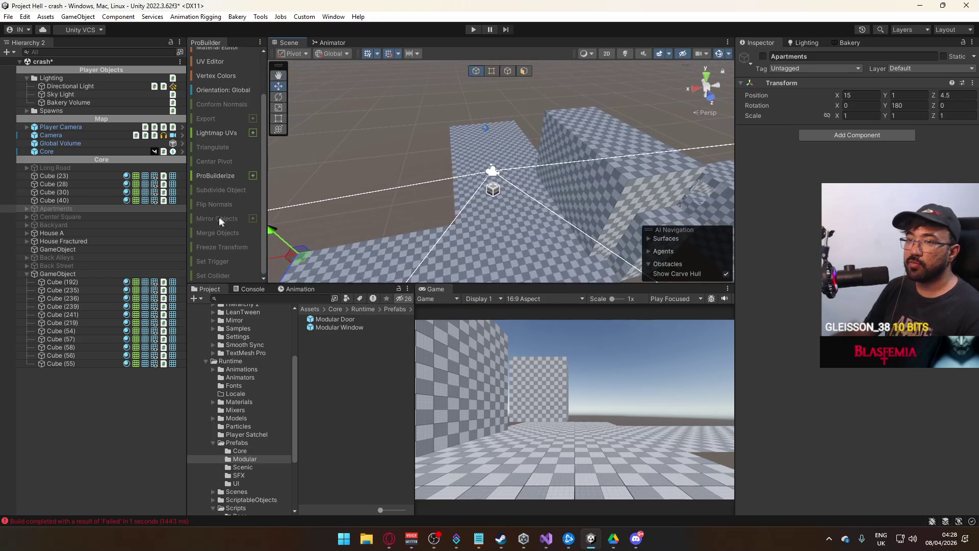
# Create an empty object under Core named 'Residential Ward' and show Apartments again
pyautogui.rightClick(69, 382)
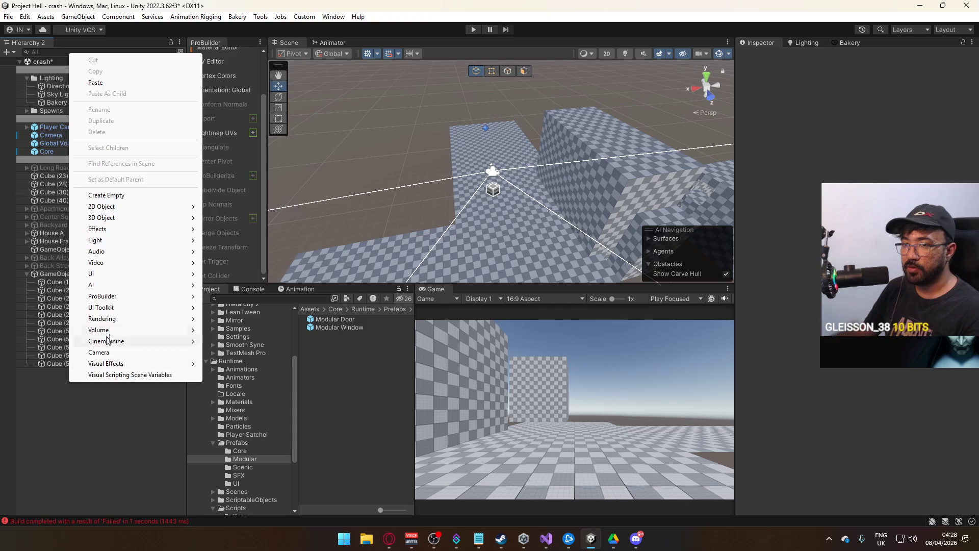
pyautogui.click(148, 195)
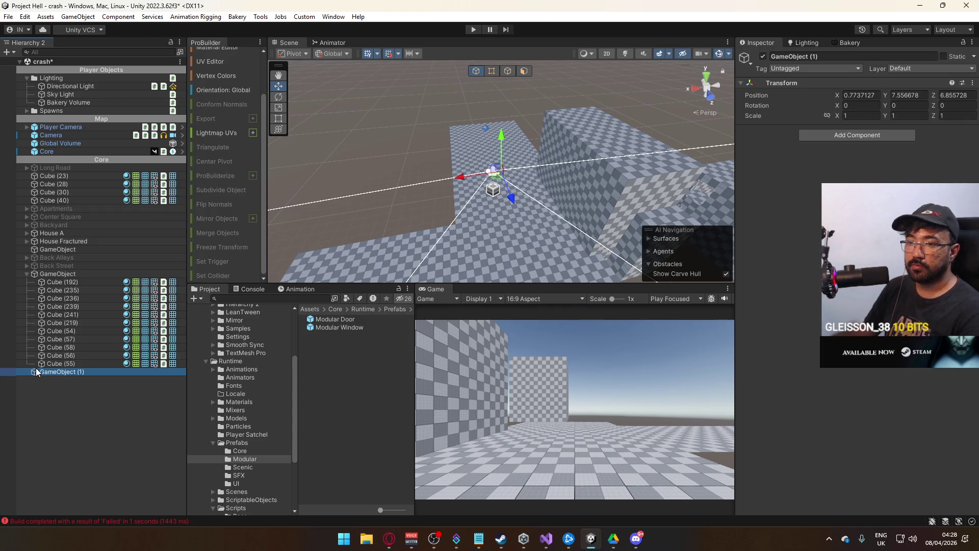
pyautogui.moveTo(35, 371); pyautogui.dragTo(72, 204)
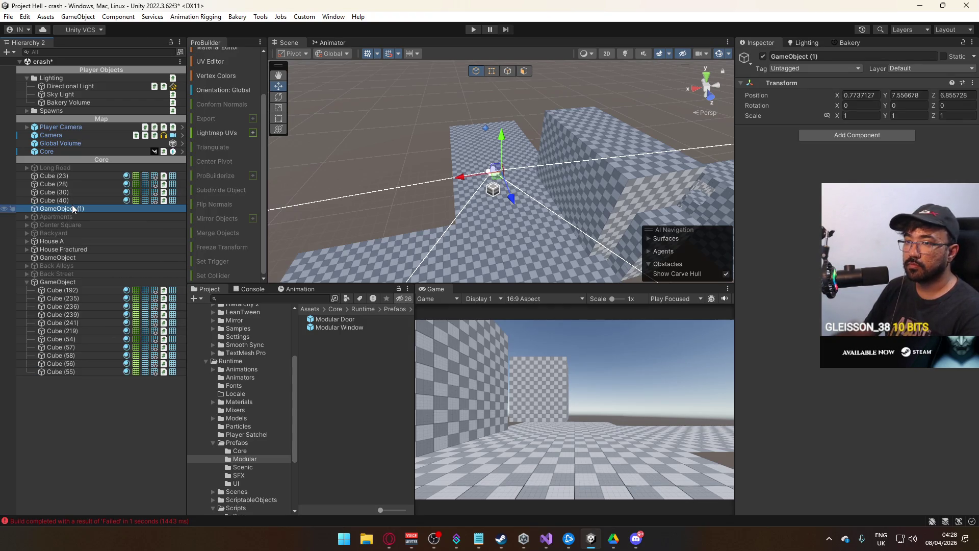
pyautogui.click(70, 206)
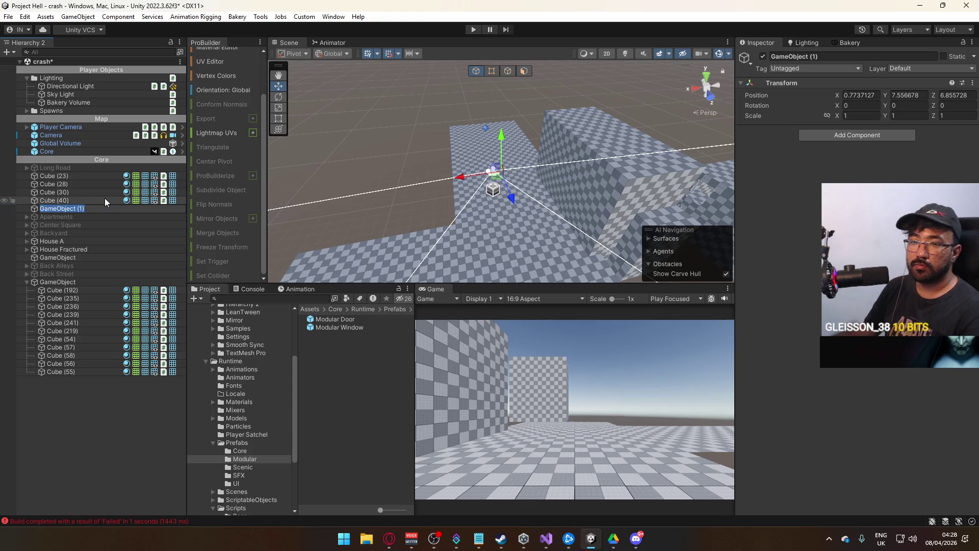
pyautogui.write('R')
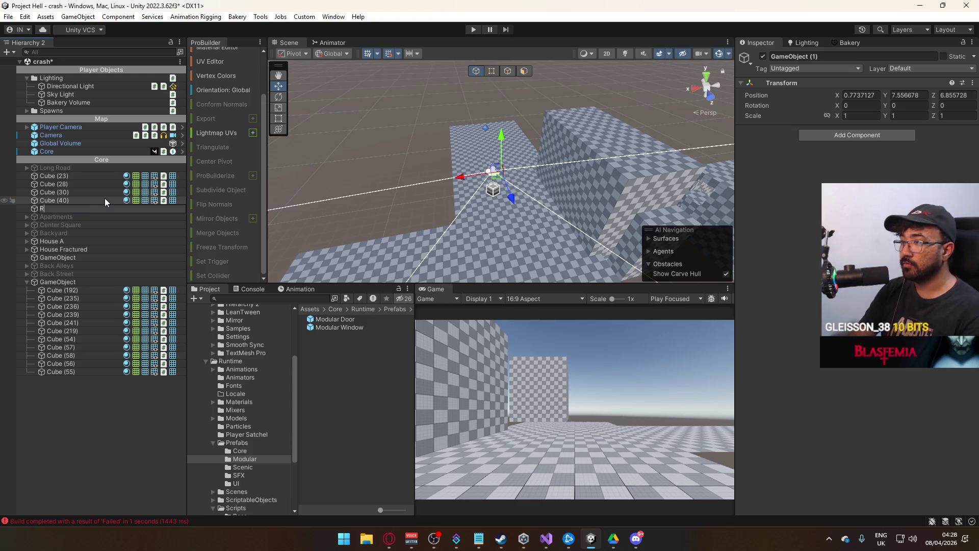
pyautogui.write('eside')
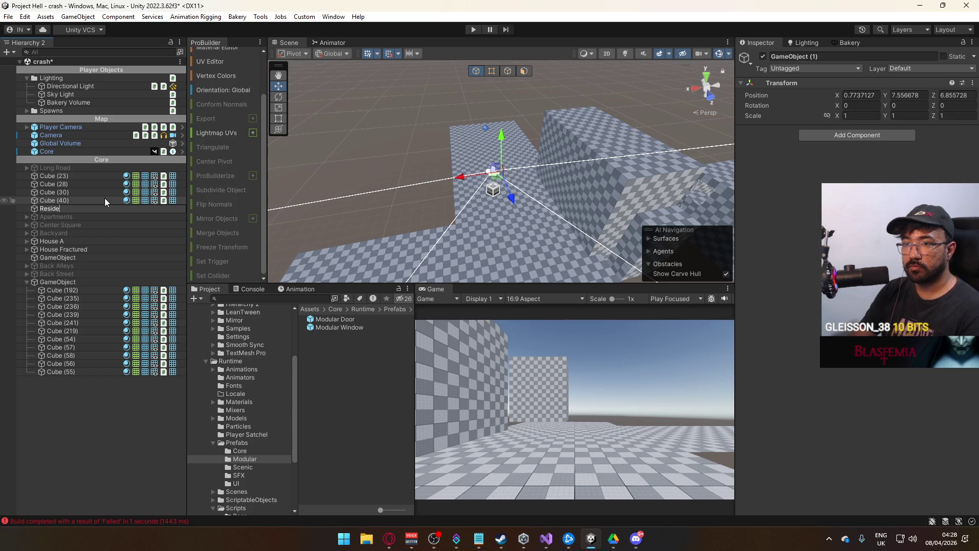
pyautogui.write('ntial Ward')
pyautogui.press('Return')
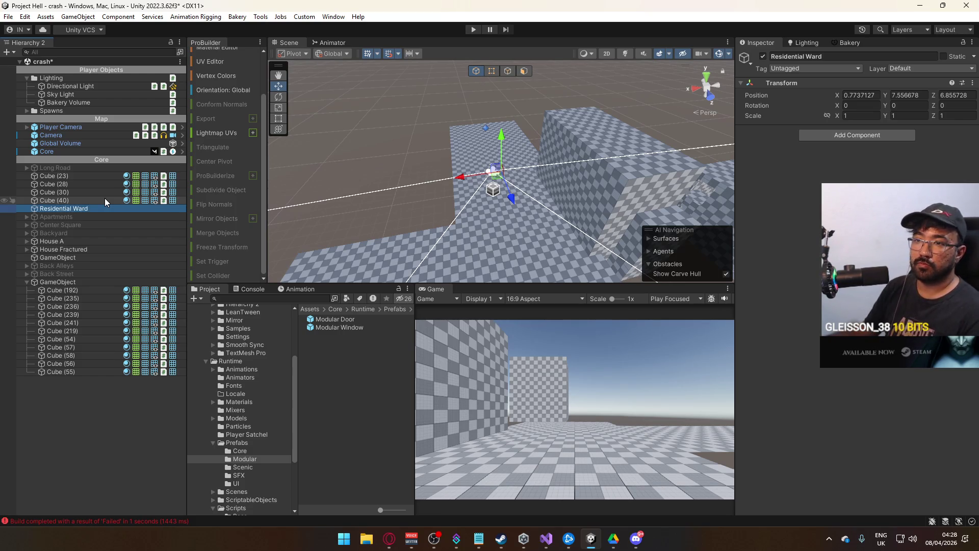
pyautogui.click(76, 217)
pyautogui.click(763, 57)
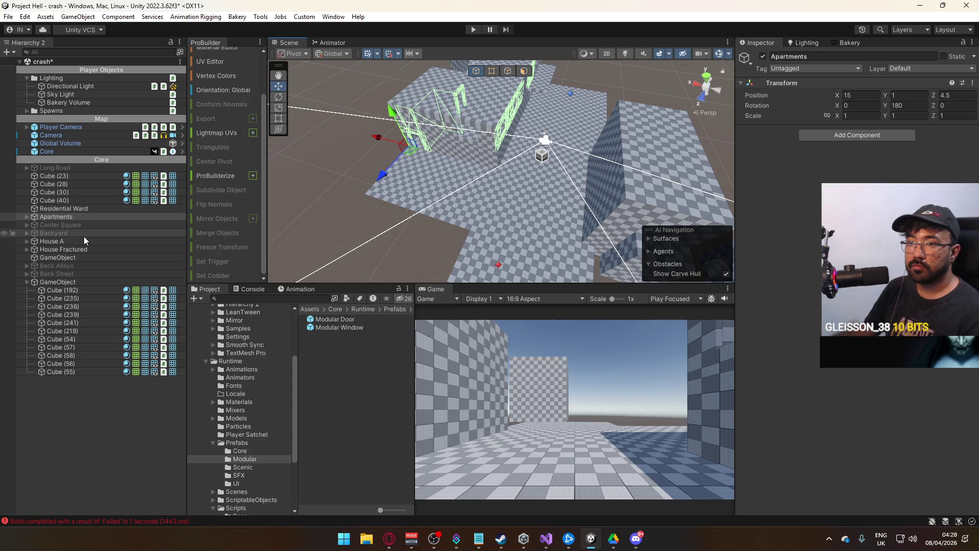
# Reactivate the Long Road group
pyautogui.click(25, 216)
pyautogui.click(25, 216)
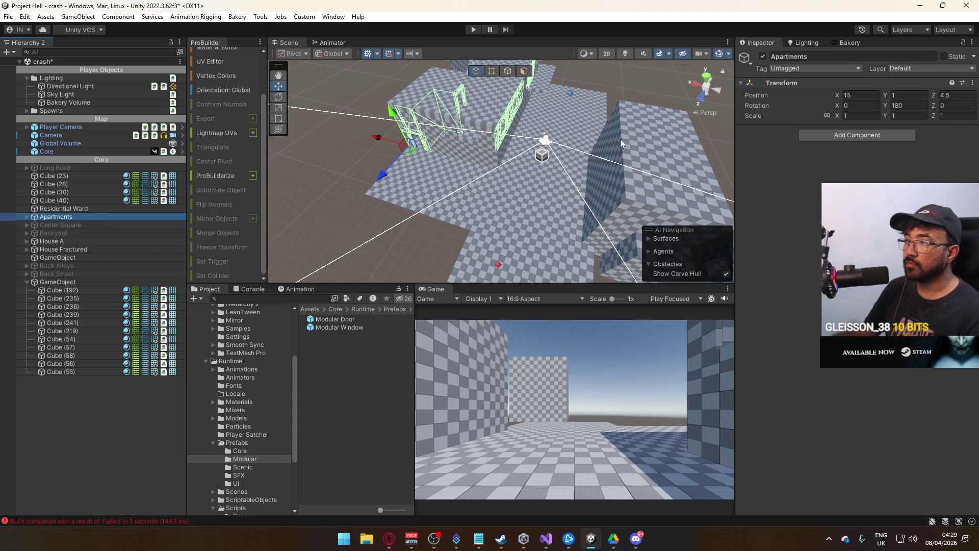
pyautogui.click(61, 168)
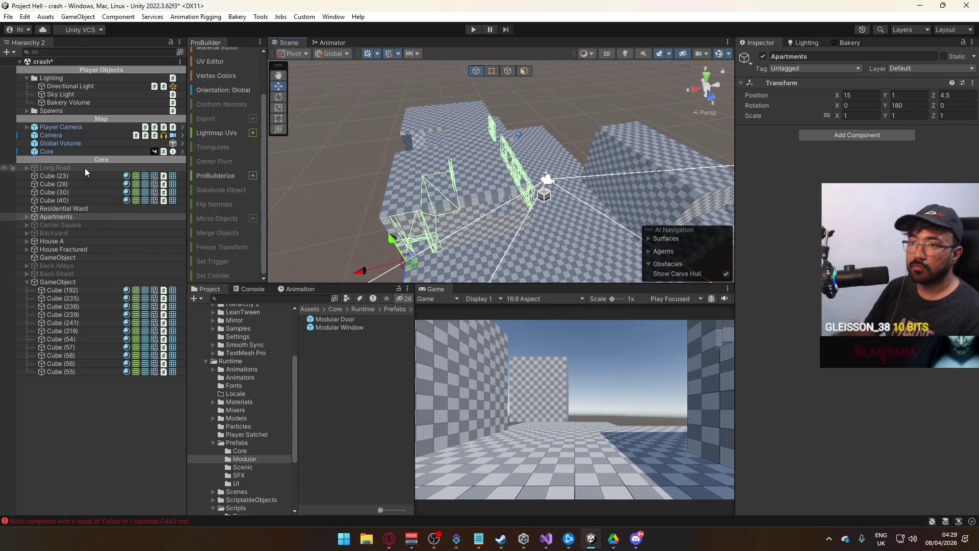
pyautogui.click(762, 56)
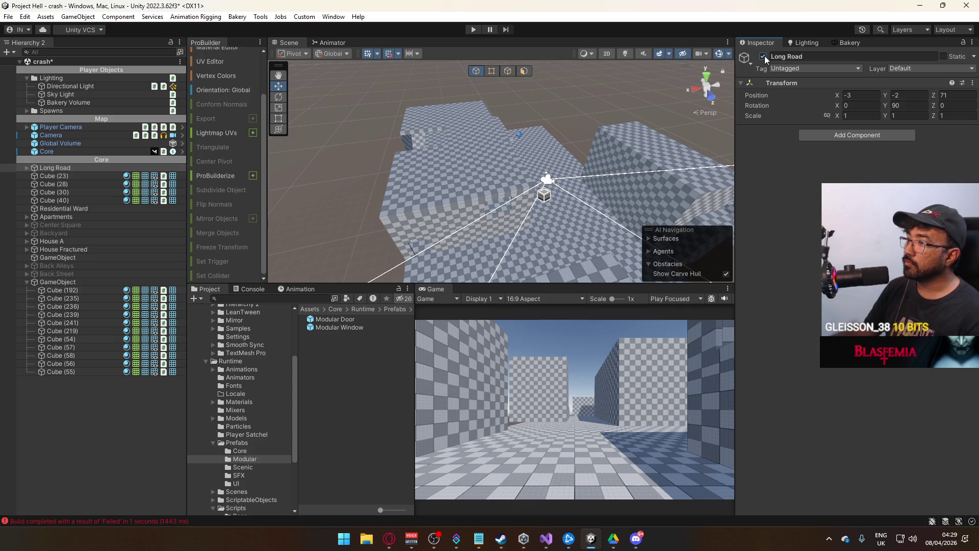
pyautogui.click(65, 210)
pyautogui.click(67, 217)
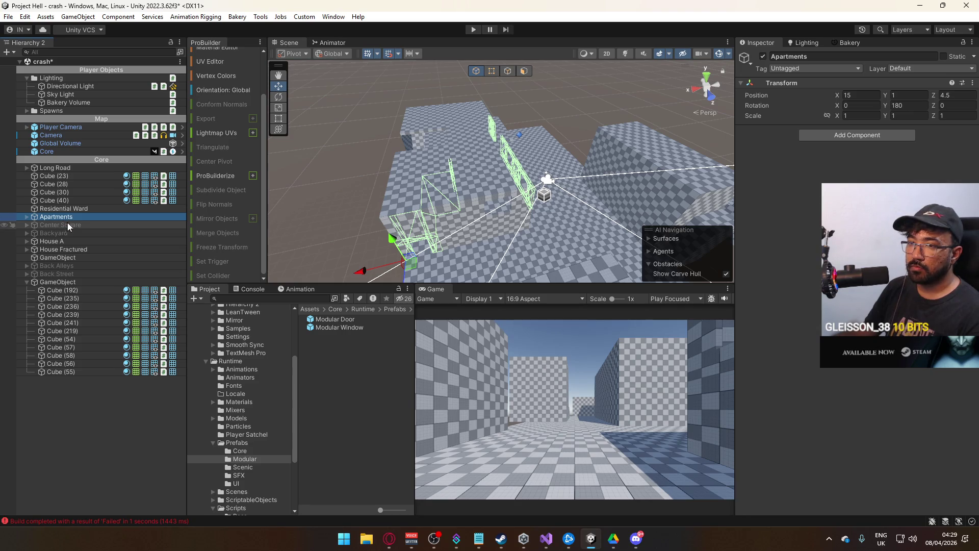
# Reactivate Back Alleys, Back Street, Backyard and Center Square together
pyautogui.click(81, 266)
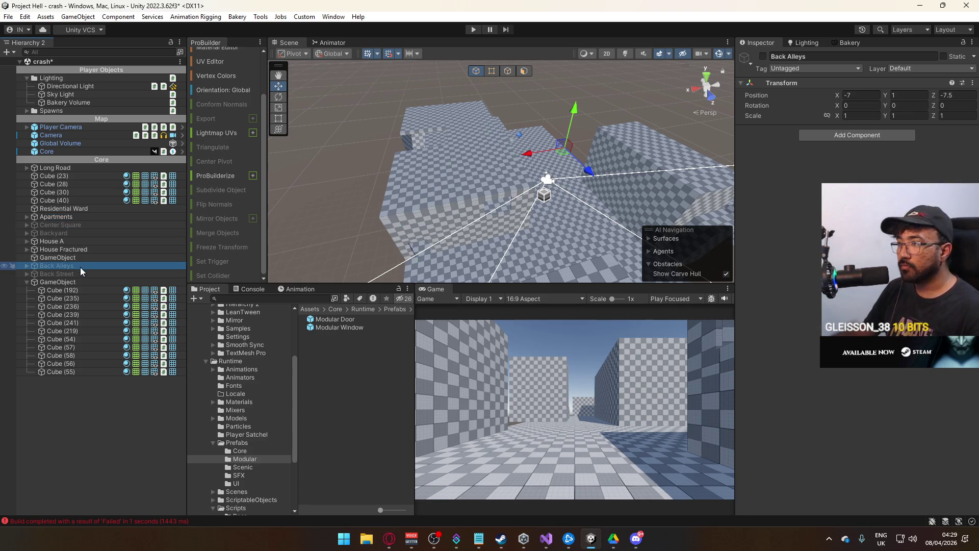
pyautogui.click(27, 265)
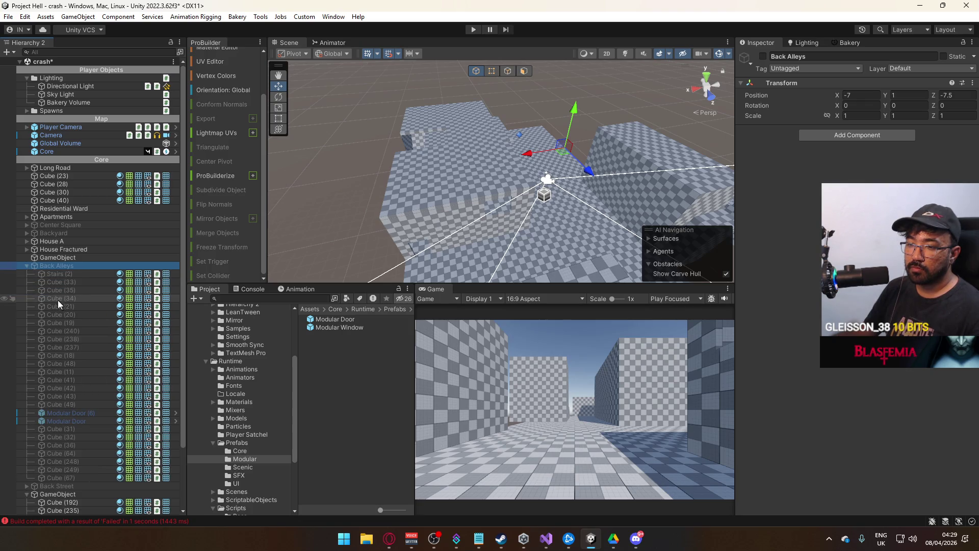
pyautogui.click(27, 264)
pyautogui.click(51, 273)
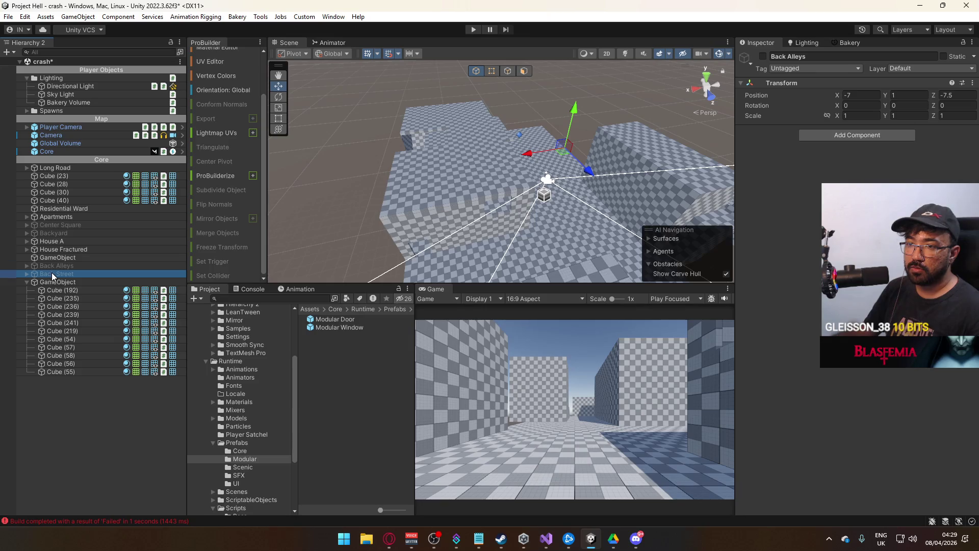
pyautogui.keyDown('ctrl'); pyautogui.click(55, 265); pyautogui.keyUp('ctrl')
pyautogui.keyDown('ctrl'); pyautogui.click(73, 233); pyautogui.keyUp('ctrl')
pyautogui.keyDown('ctrl'); pyautogui.click(77, 224); pyautogui.keyUp('ctrl')
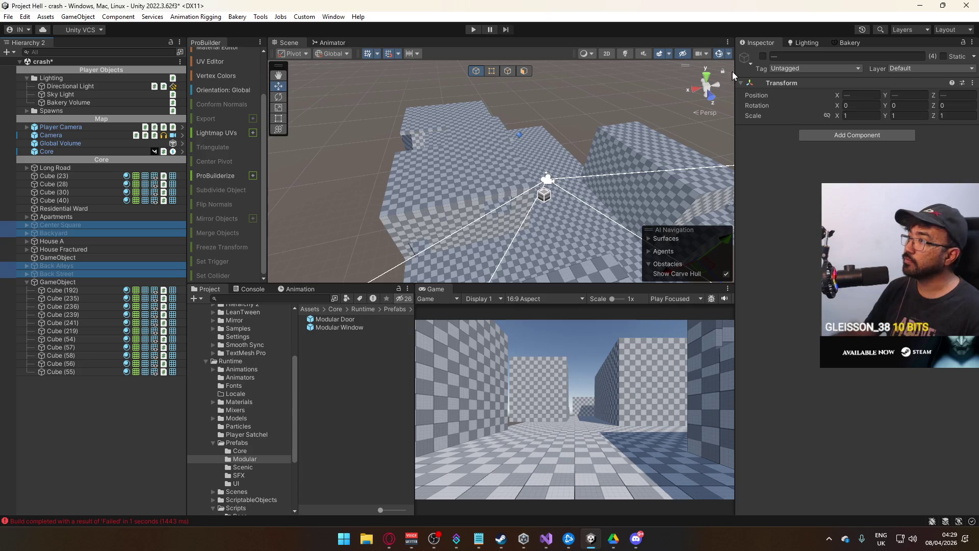
pyautogui.click(762, 56)
# Select Cube (48), (41), (42), (43), (49) and both Modular Doors, then drag them into GameObject
pyautogui.click(577, 125)
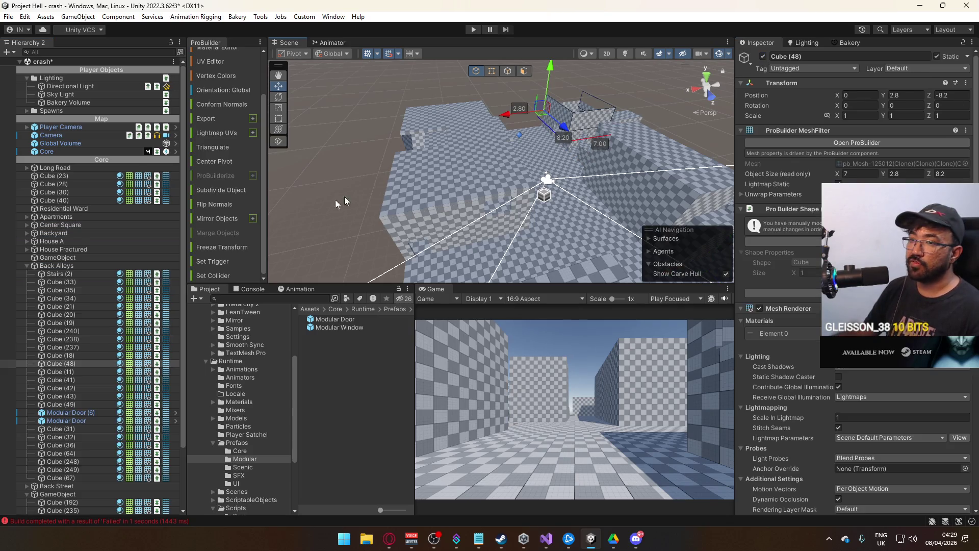
pyautogui.press('f')
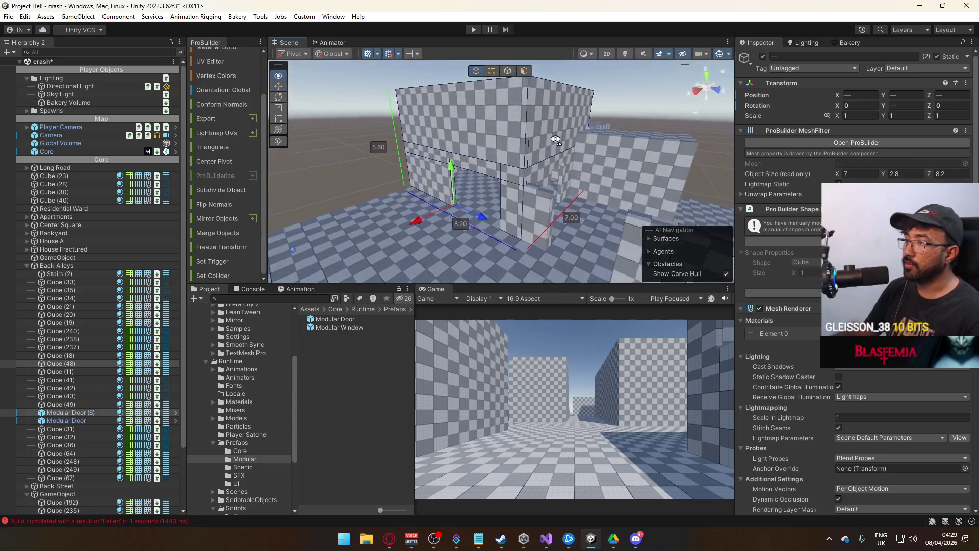
pyautogui.keyDown('shift'); pyautogui.click(457, 176); pyautogui.keyUp('shift')
pyautogui.keyDown('shift'); pyautogui.click(528, 158); pyautogui.keyUp('shift')
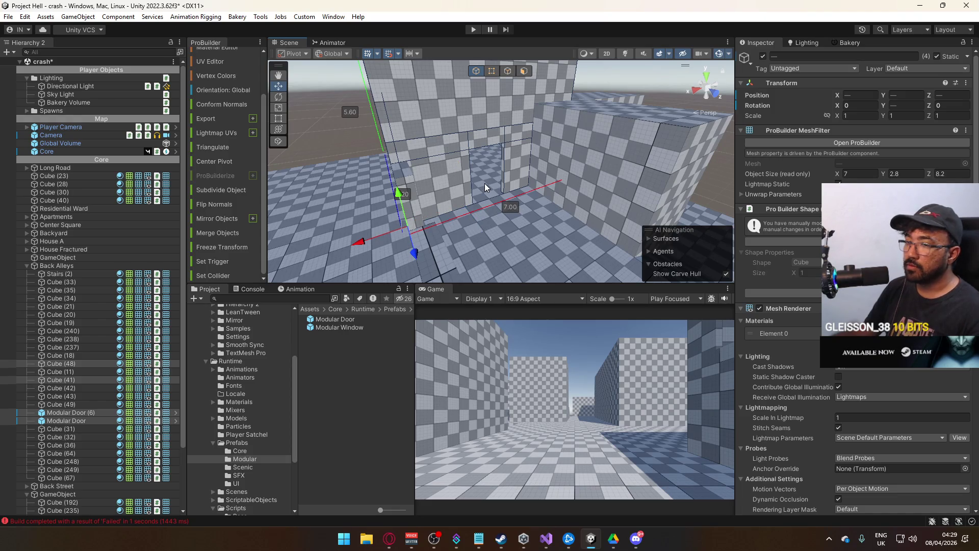
pyautogui.scroll(3, 481, 184)
pyautogui.scroll(1, 479, 187)
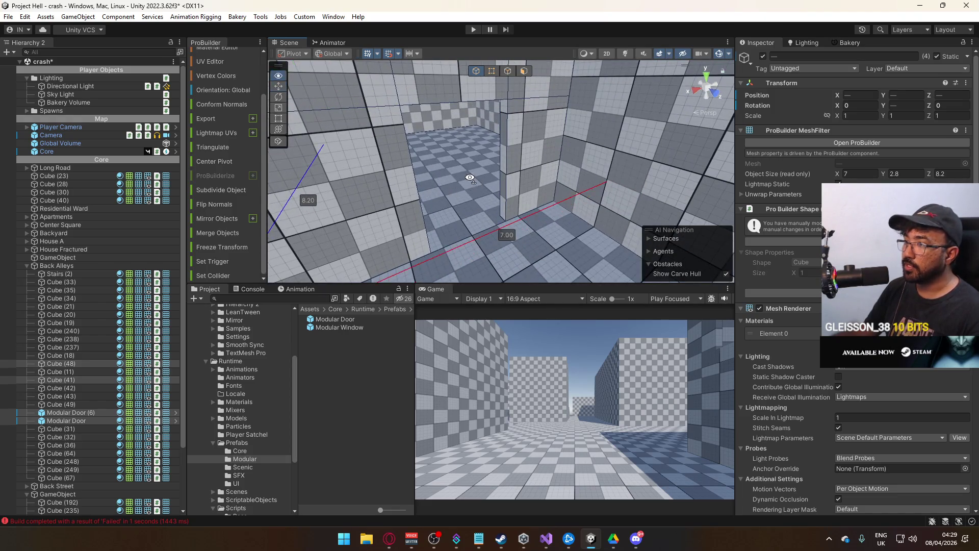
pyautogui.scroll(3, 470, 177)
pyautogui.scroll(-2, 527, 188)
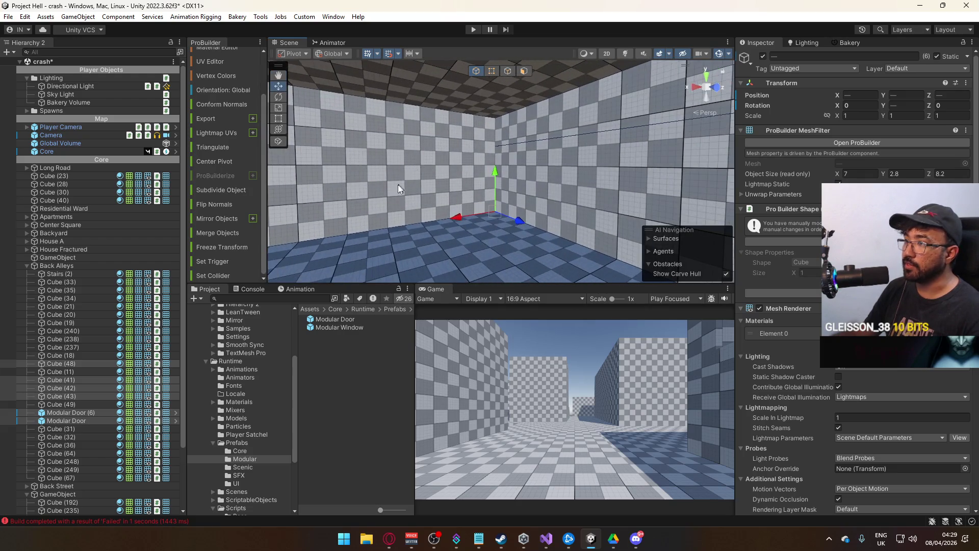
pyautogui.keyDown('shift'); pyautogui.click(568, 166); pyautogui.keyUp('shift')
pyautogui.keyDown('shift'); pyautogui.click(346, 208); pyautogui.keyUp('shift')
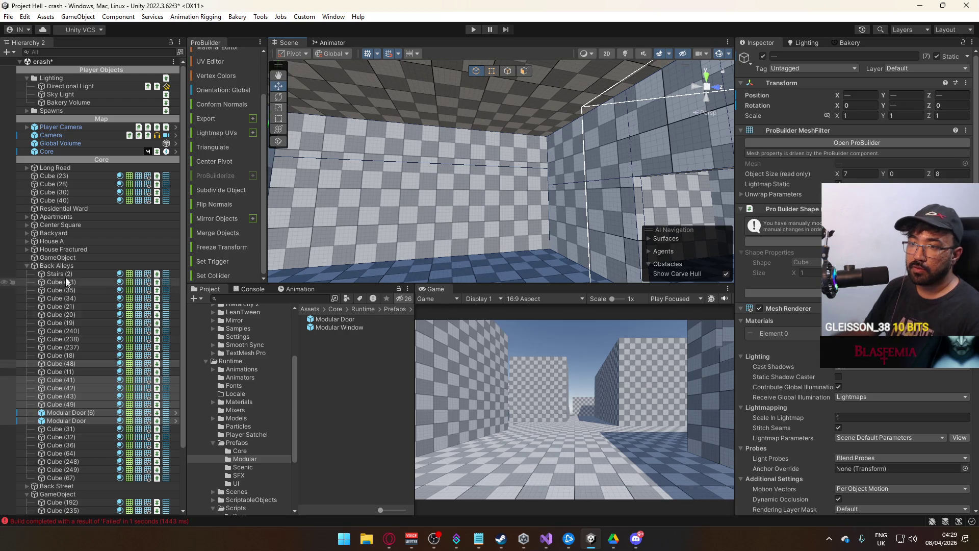
pyautogui.moveTo(65, 365); pyautogui.dragTo(80, 262)
# Parent Cube (48) through Modular Door under GameObject and rename it 'Mechanic'
pyautogui.doubleClick(81, 257)
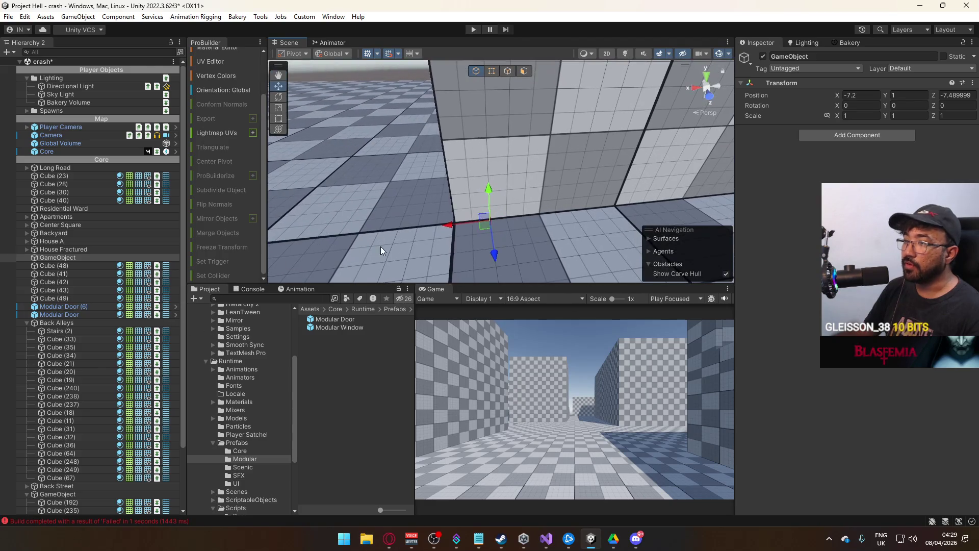
pyautogui.moveTo(455, 225)
pyautogui.mouseDown()
pyautogui.moveTo(421, 225)
pyautogui.moveTo(449, 226)
pyautogui.moveTo(440, 229)
pyautogui.mouseUp()
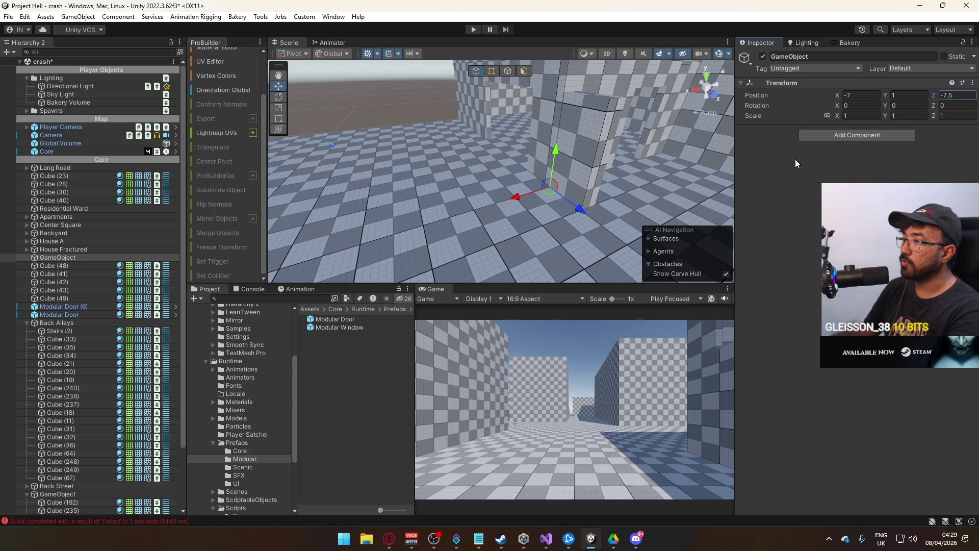
pyautogui.click(73, 266)
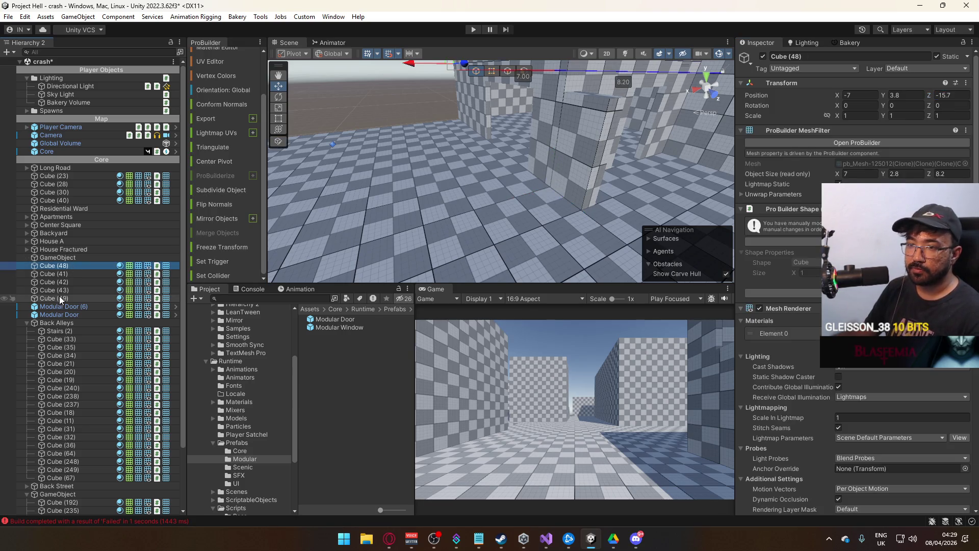
pyautogui.keyDown('shift'); pyautogui.click(65, 314); pyautogui.keyUp('shift')
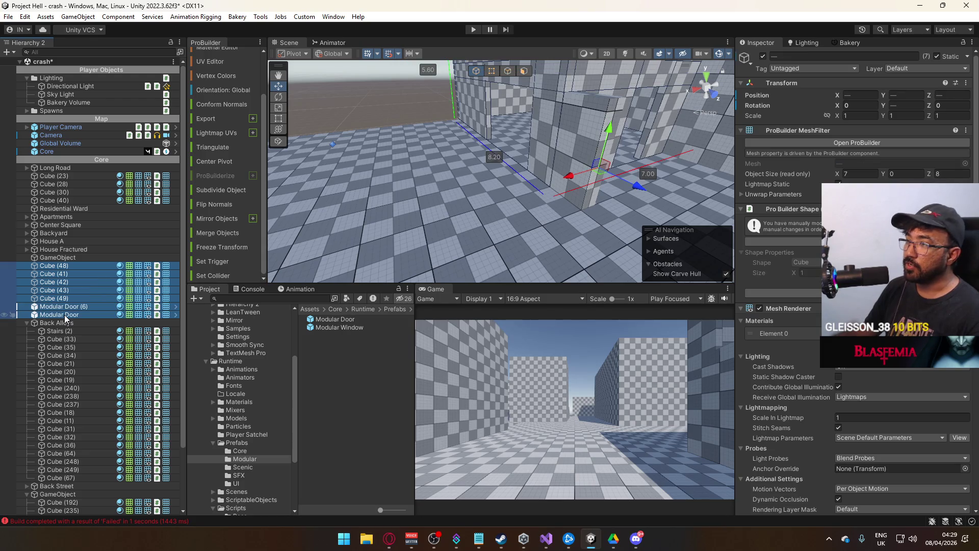
pyautogui.moveTo(69, 268); pyautogui.dragTo(71, 257)
pyautogui.click(71, 257)
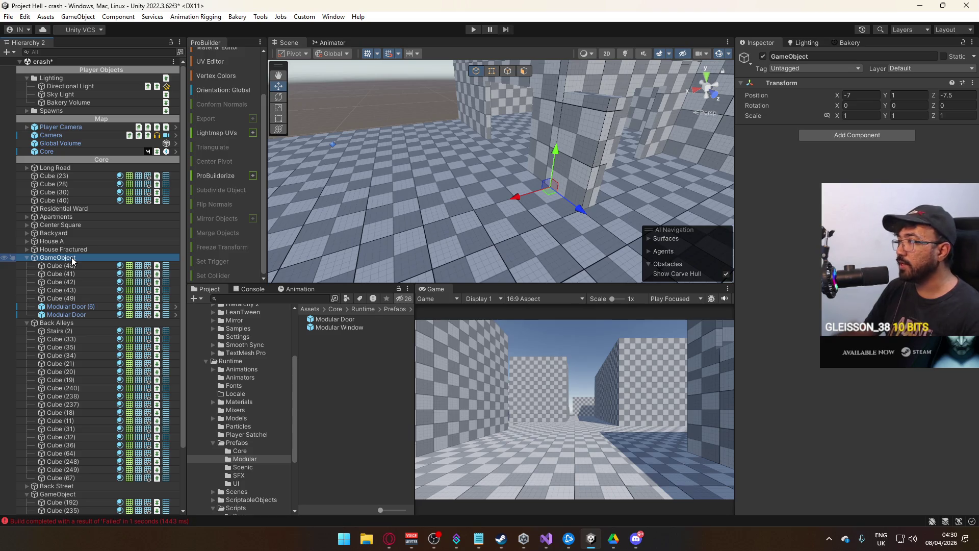
pyautogui.click(81, 259)
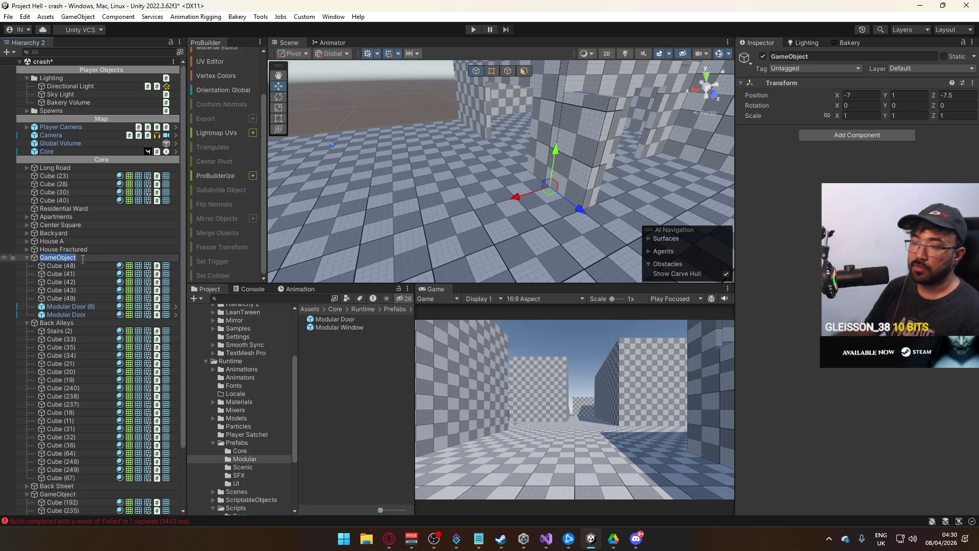
pyautogui.write('Mechanic')
pyautogui.press('Return')
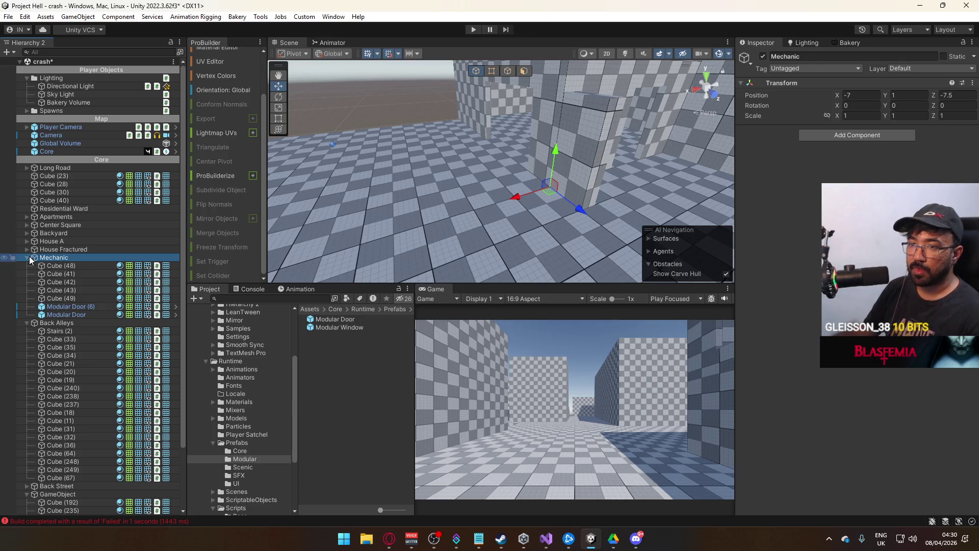
# Move Mechanic and Apartments into Residential Ward
pyautogui.click(27, 257)
pyautogui.moveTo(50, 259); pyautogui.dragTo(84, 209)
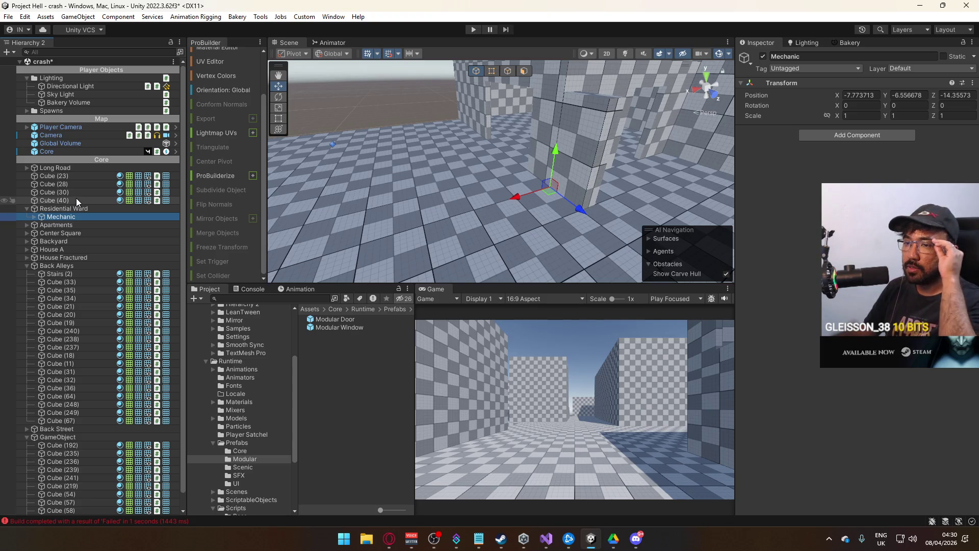
pyautogui.click(62, 232)
pyautogui.click(66, 225)
pyautogui.moveTo(69, 224); pyautogui.dragTo(84, 213)
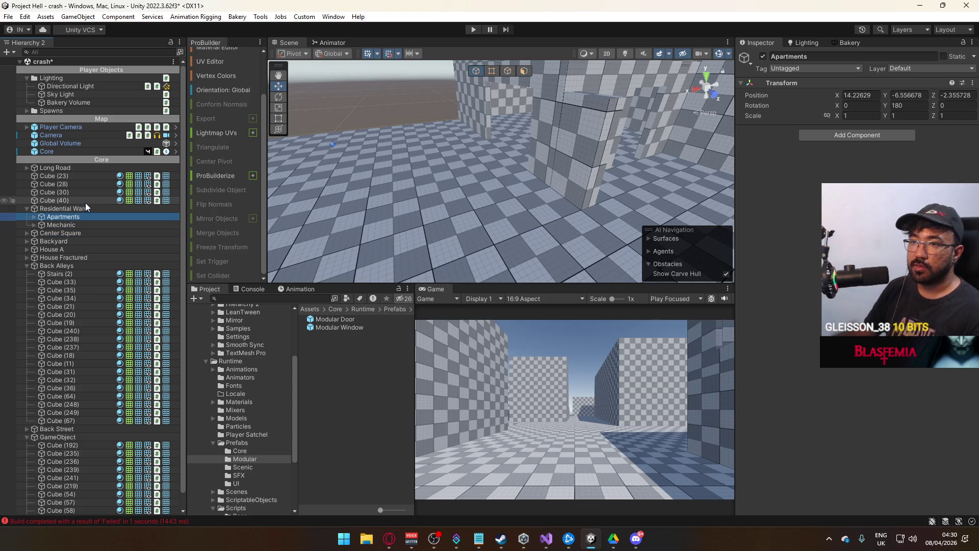
# Move Cube (23) through Cube (40) into Residential Ward and toggle the ward to verify
pyautogui.click(85, 201)
pyautogui.keyDown('shift'); pyautogui.click(88, 176); pyautogui.keyUp('shift')
pyautogui.press('f')
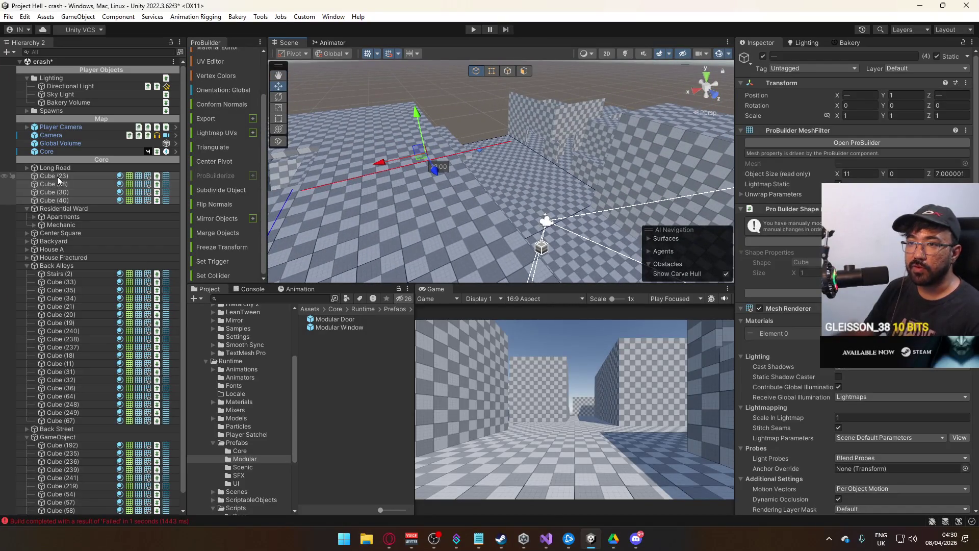
pyautogui.moveTo(57, 176); pyautogui.dragTo(69, 209)
pyautogui.click(29, 176)
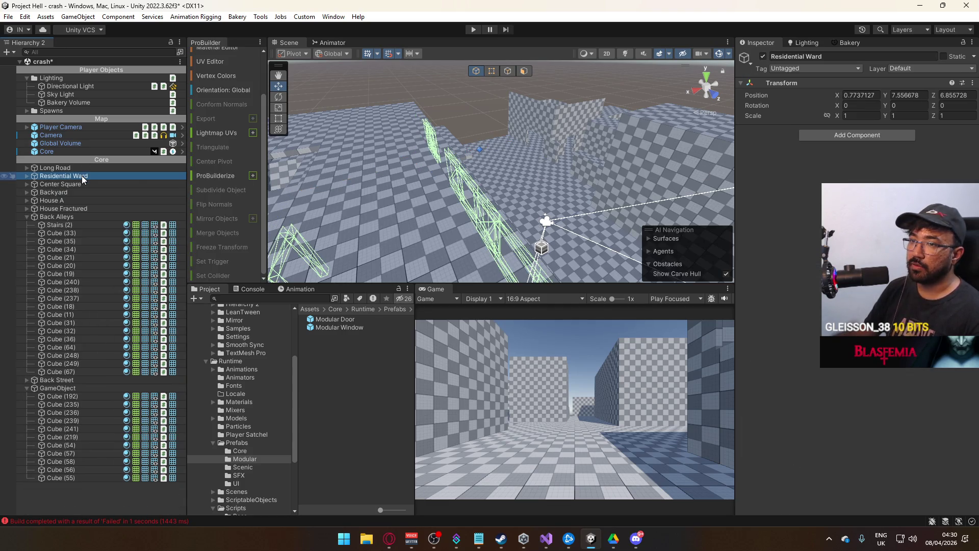
pyautogui.click(763, 57)
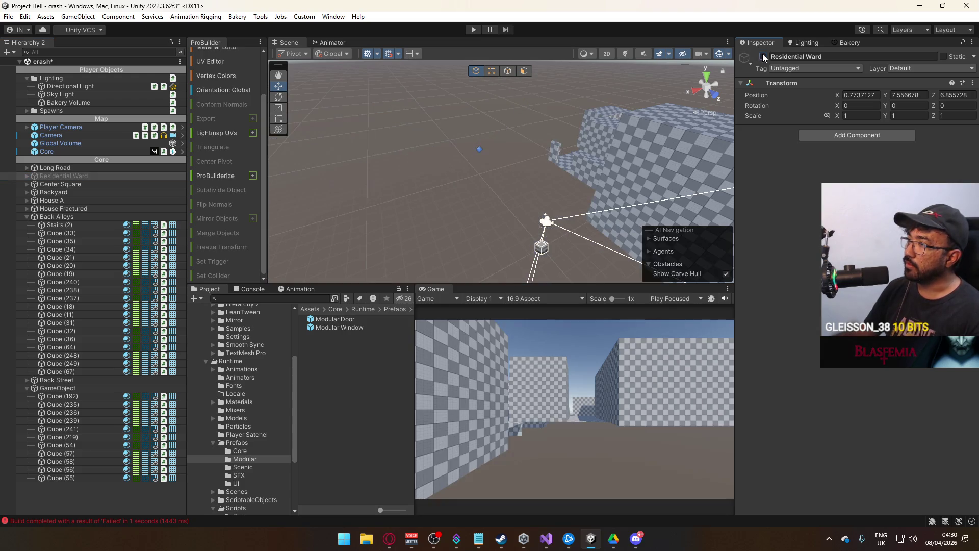
pyautogui.click(763, 57)
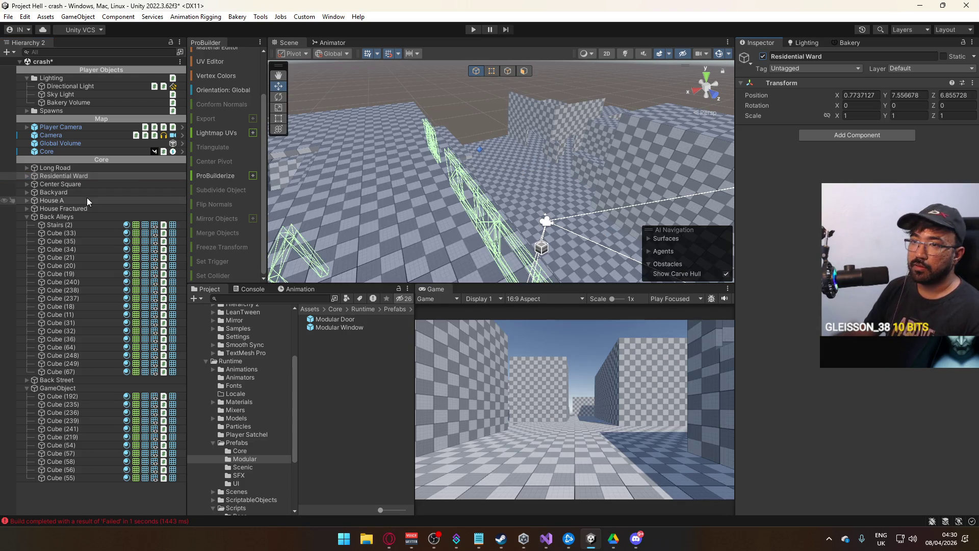
# Move Back Alleys into Residential Ward, directly below Mechanic
pyautogui.click(27, 216)
pyautogui.click(51, 218)
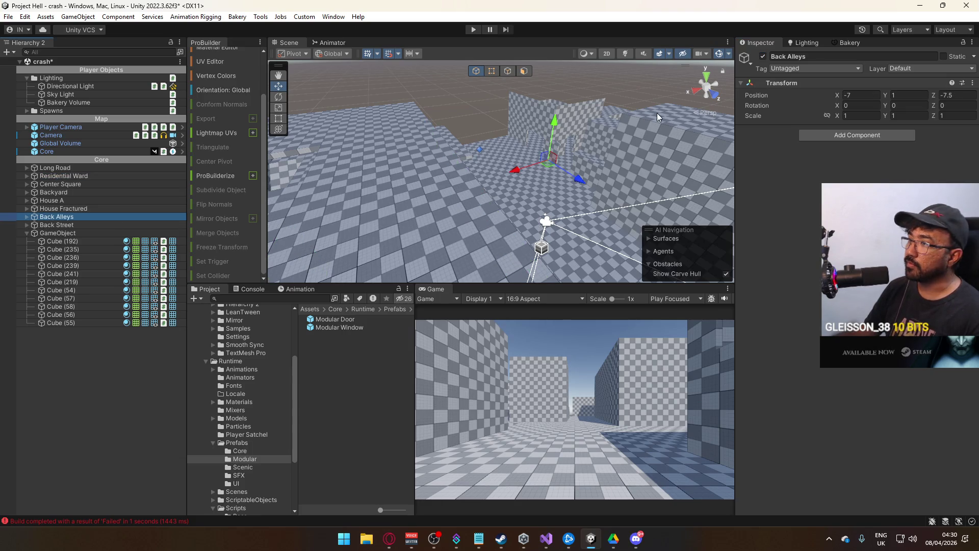
pyautogui.press('f')
pyautogui.click(764, 57)
pyautogui.click(764, 57)
pyautogui.click(51, 219)
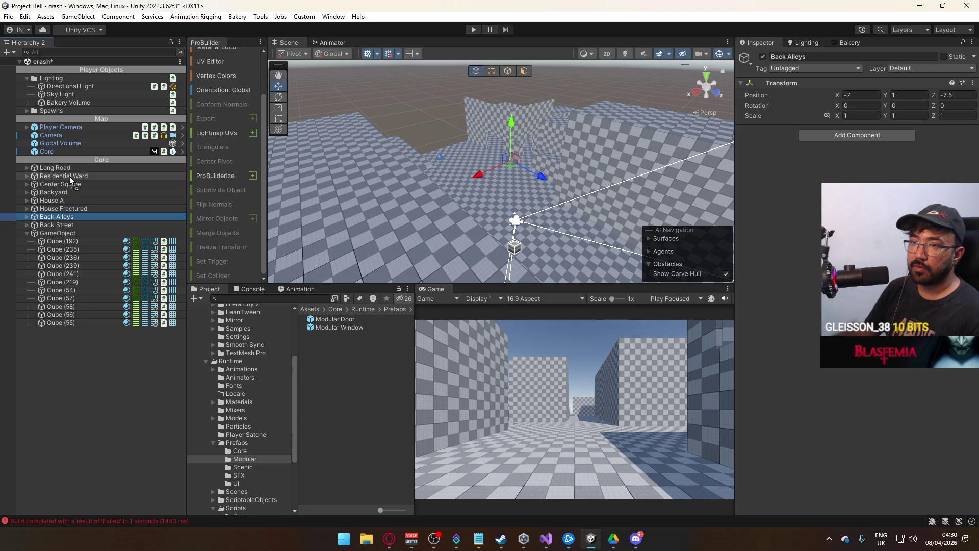
pyautogui.moveTo(70, 178); pyautogui.dragTo(70, 178)
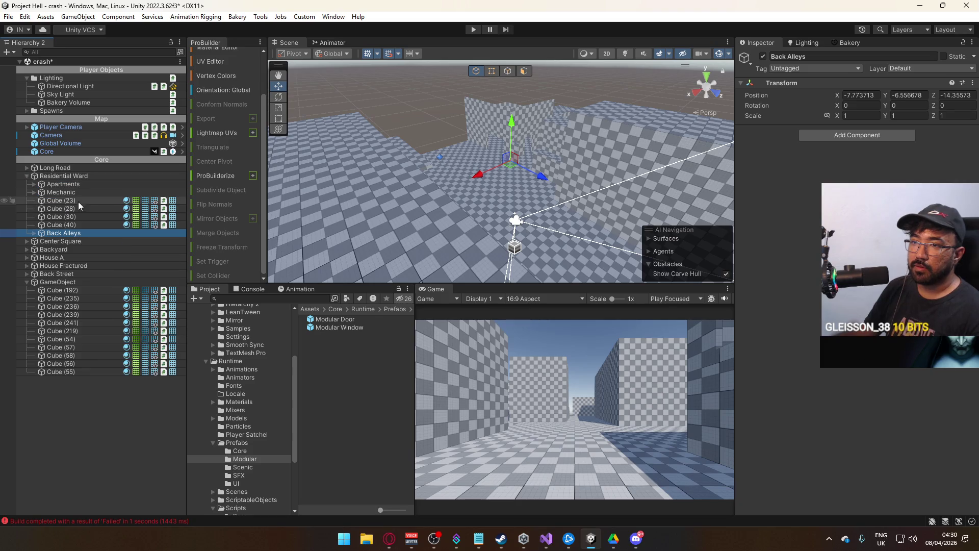
pyautogui.moveTo(61, 233); pyautogui.dragTo(77, 203)
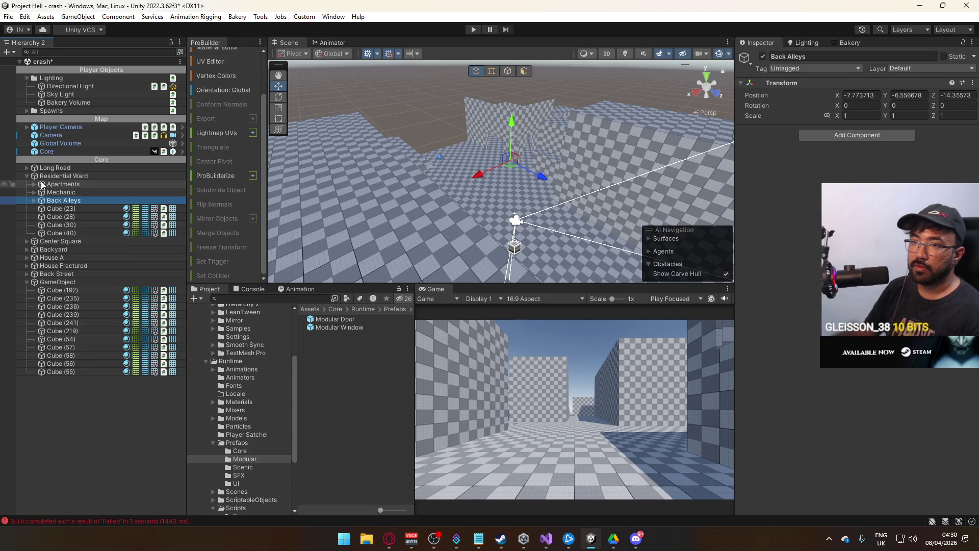
# Toggle Residential Ward off and on to check its contents, leaving it active
pyautogui.click(27, 176)
pyautogui.click(61, 176)
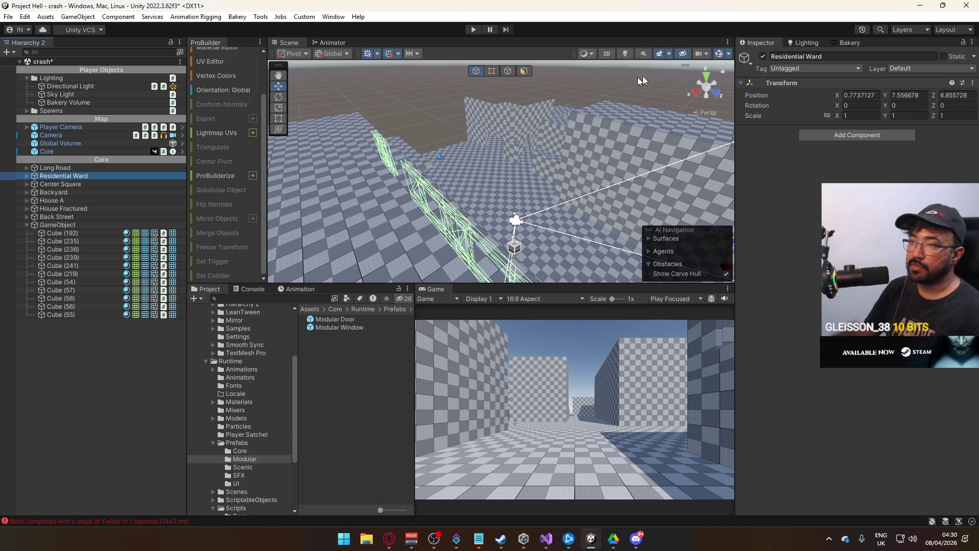
pyautogui.click(759, 62)
pyautogui.click(763, 57)
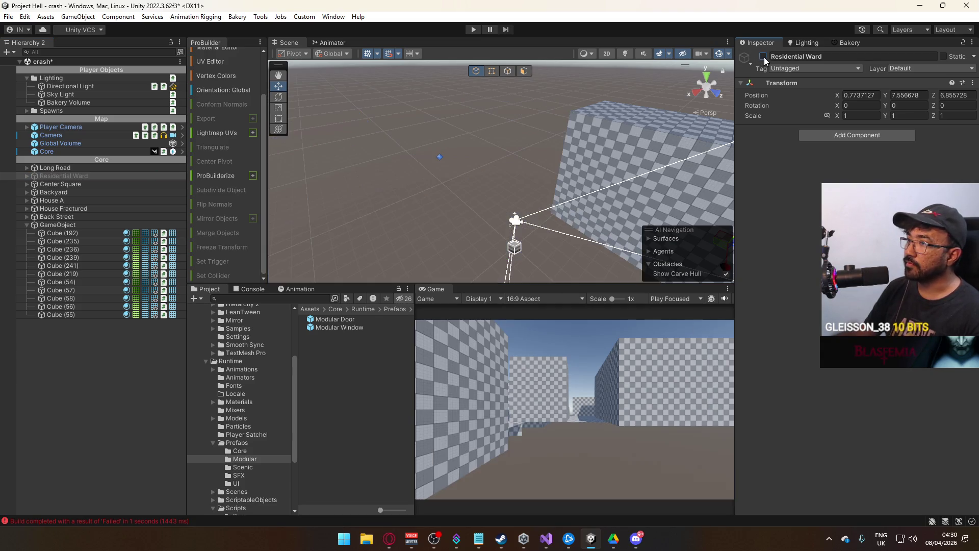
pyautogui.click(763, 56)
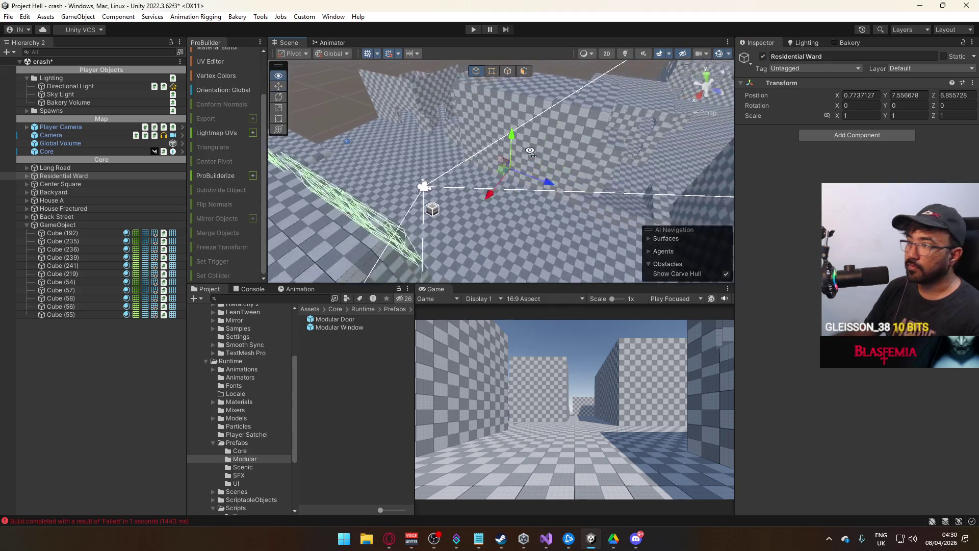
pyautogui.click(763, 56)
pyautogui.click(764, 56)
pyautogui.moveTo(474, 137)
pyautogui.mouseDown()
pyautogui.moveTo(500, 123)
pyautogui.moveTo(474, 153)
pyautogui.mouseUp()
# Move Cube (235) and Cube (236) into Back Alleys
pyautogui.click(469, 206)
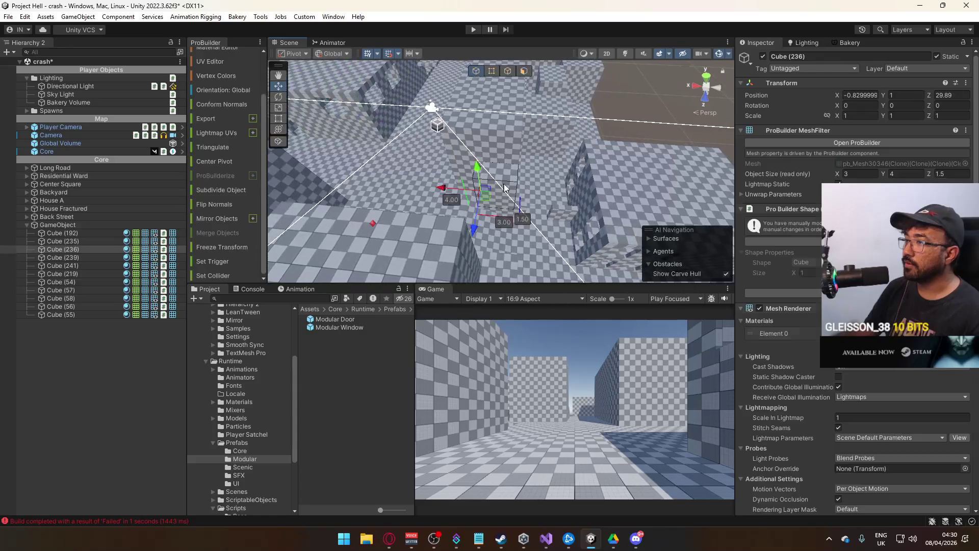
pyautogui.moveTo(469, 206); pyautogui.dragTo(490, 167)
pyautogui.keyDown('shift'); pyautogui.click(490, 168); pyautogui.keyUp('shift')
pyautogui.keyDown('shift'); pyautogui.click(545, 189); pyautogui.keyUp('shift')
pyautogui.press('f')
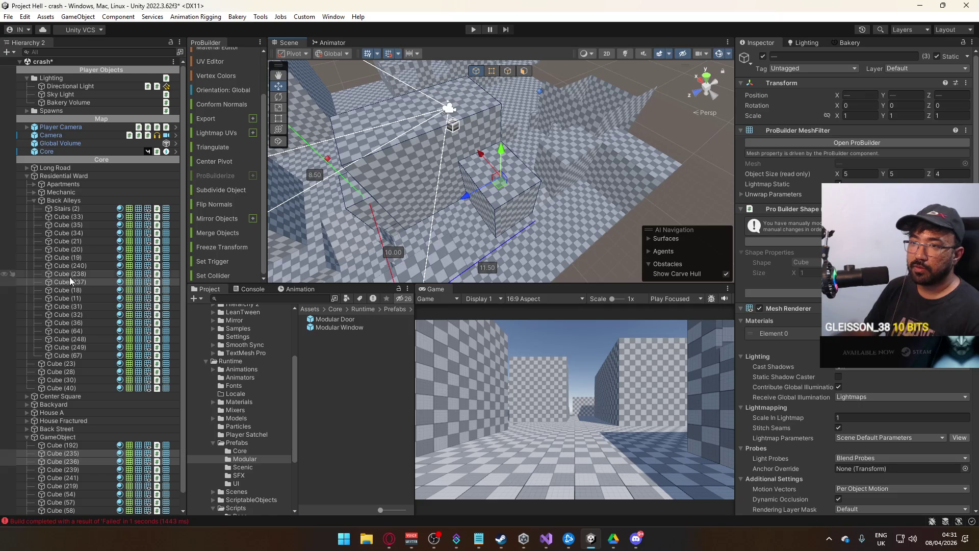
pyautogui.scroll(-1, 93, 367)
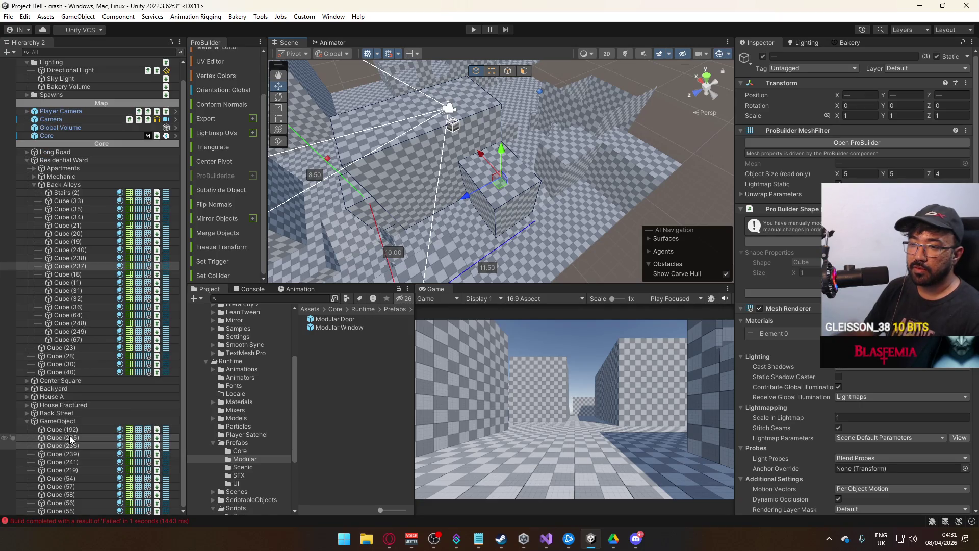
pyautogui.moveTo(91, 271); pyautogui.dragTo(91, 271)
# Toggle Back Alleys off and back on to check its pieces
pyautogui.click(64, 184)
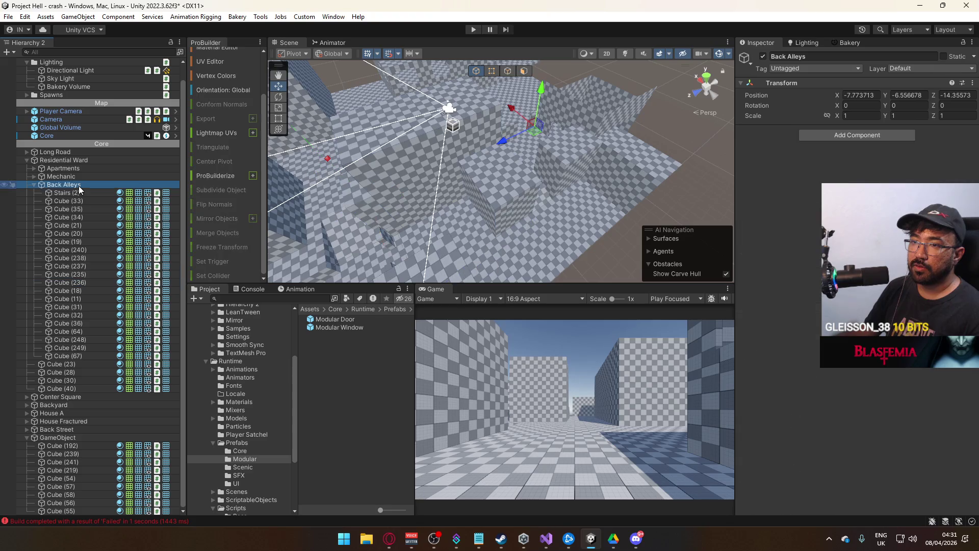
pyautogui.click(763, 57)
pyautogui.moveTo(601, 168)
pyautogui.mouseDown()
pyautogui.moveTo(657, 153)
pyautogui.moveTo(689, 128)
pyautogui.moveTo(721, 50)
pyautogui.mouseUp()
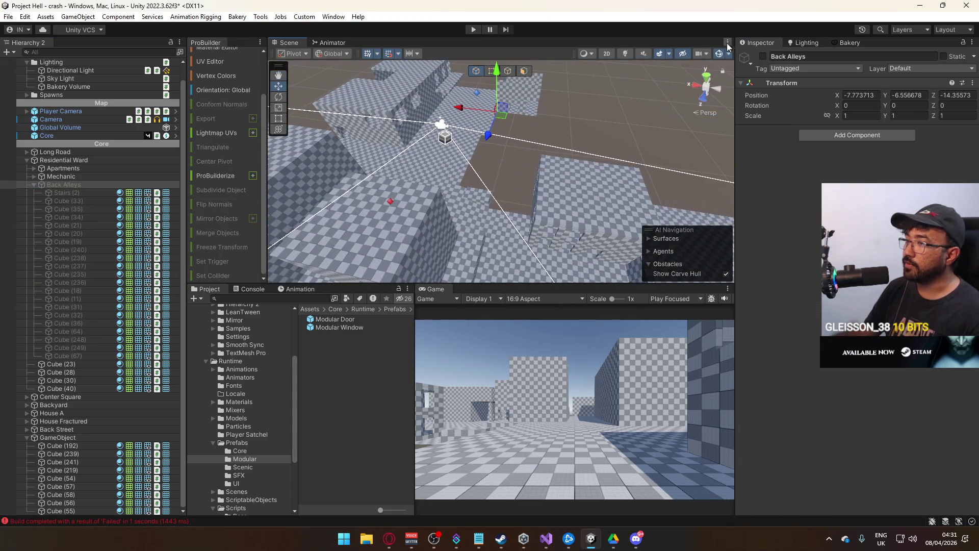
pyautogui.click(763, 56)
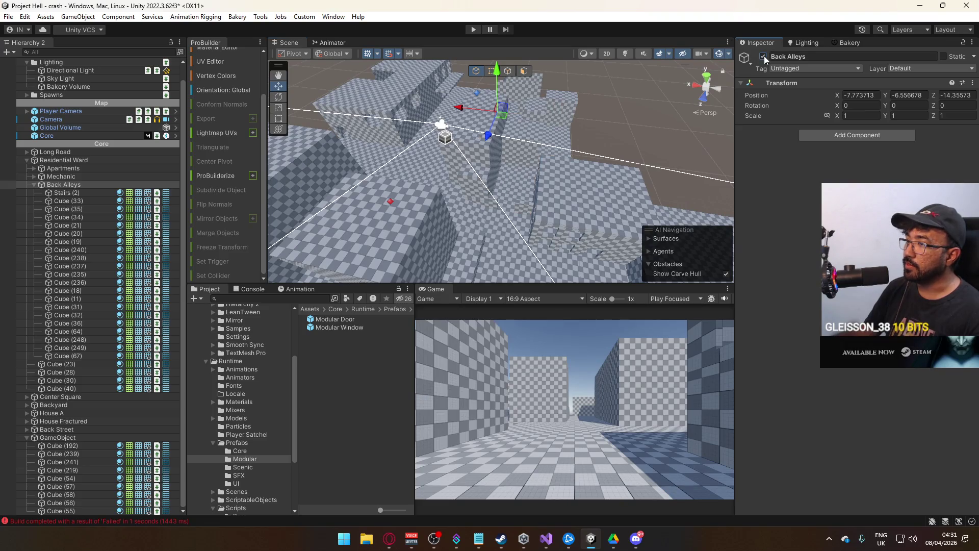
# Move Cube (239) into Back Alleys after Cube (249), keeping the group active
pyautogui.click(488, 208)
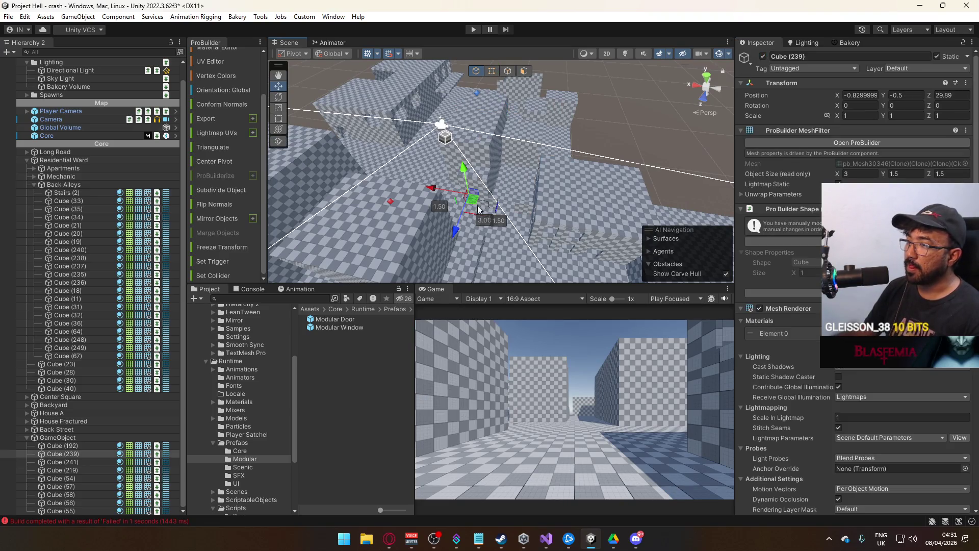
pyautogui.moveTo(65, 450); pyautogui.dragTo(94, 354)
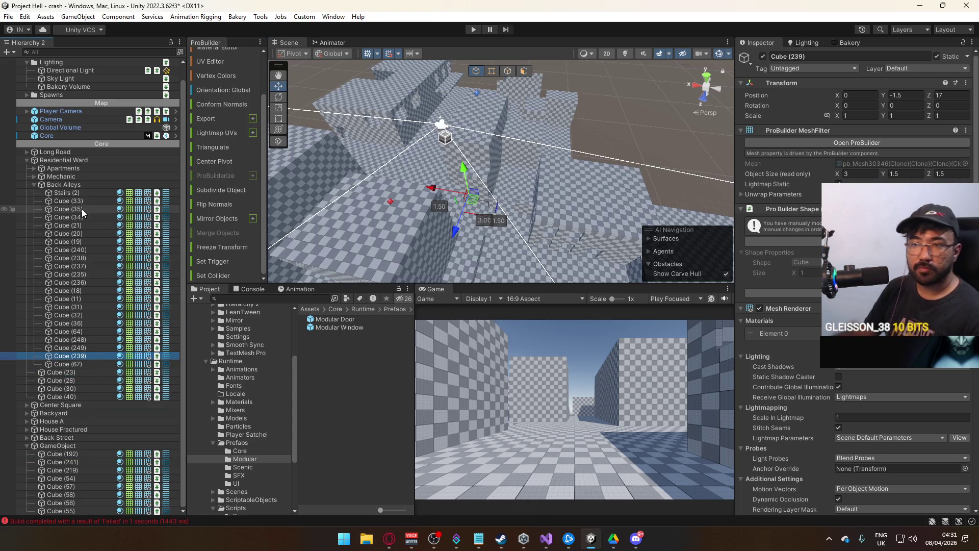
pyautogui.click(81, 186)
pyautogui.click(763, 57)
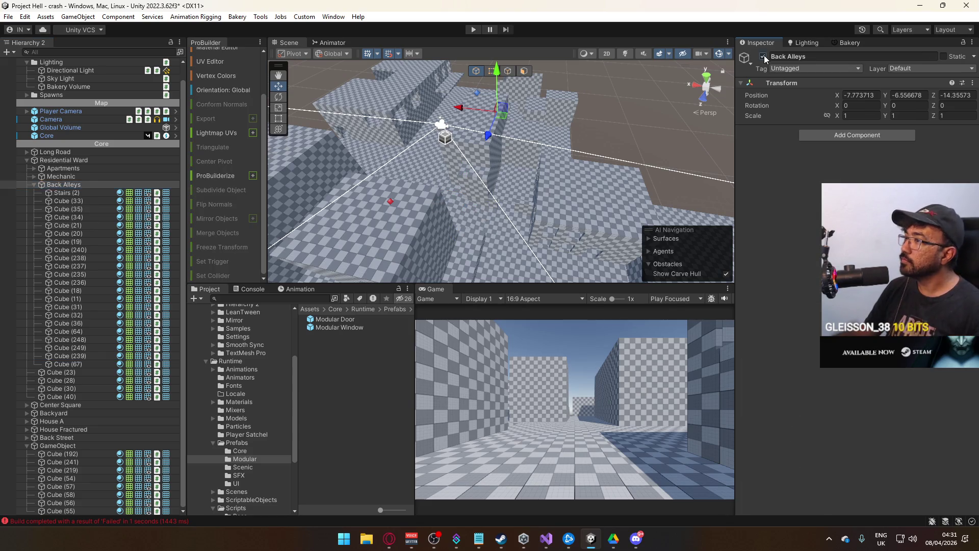
pyautogui.click(763, 57)
pyautogui.click(764, 57)
pyautogui.click(763, 57)
pyautogui.scroll(5, 550, 151)
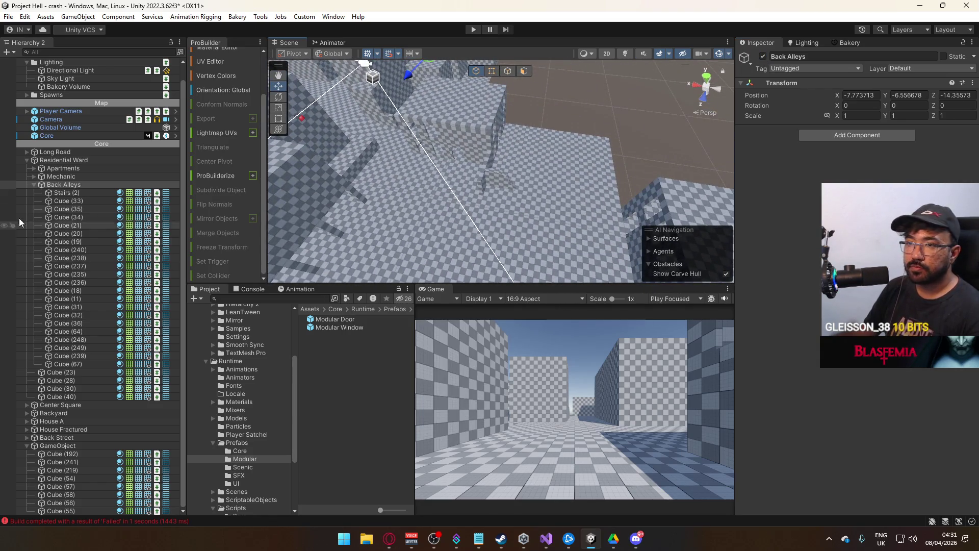
pyautogui.click(37, 185)
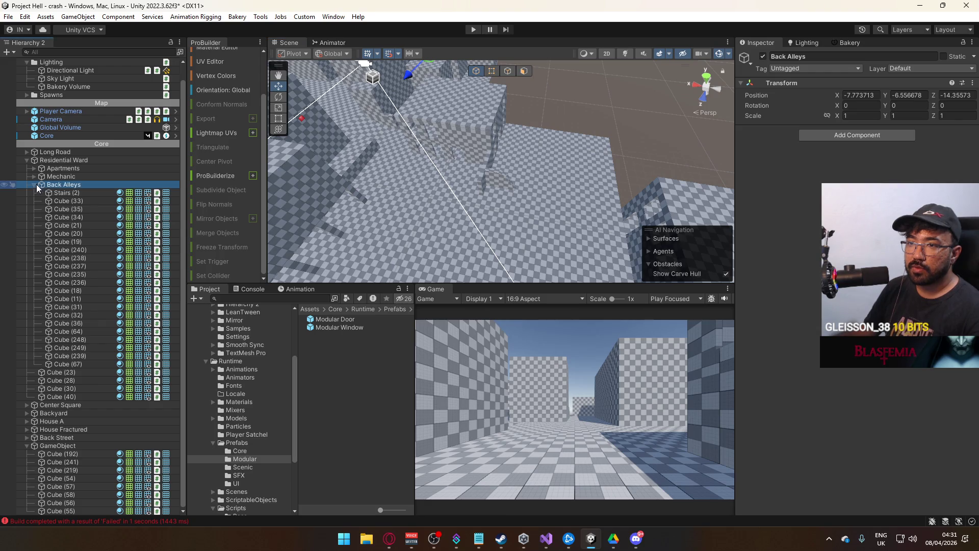
# Move House Fractured into the Center Square group and frame it in the scene view
pyautogui.click(35, 185)
pyautogui.click(76, 266)
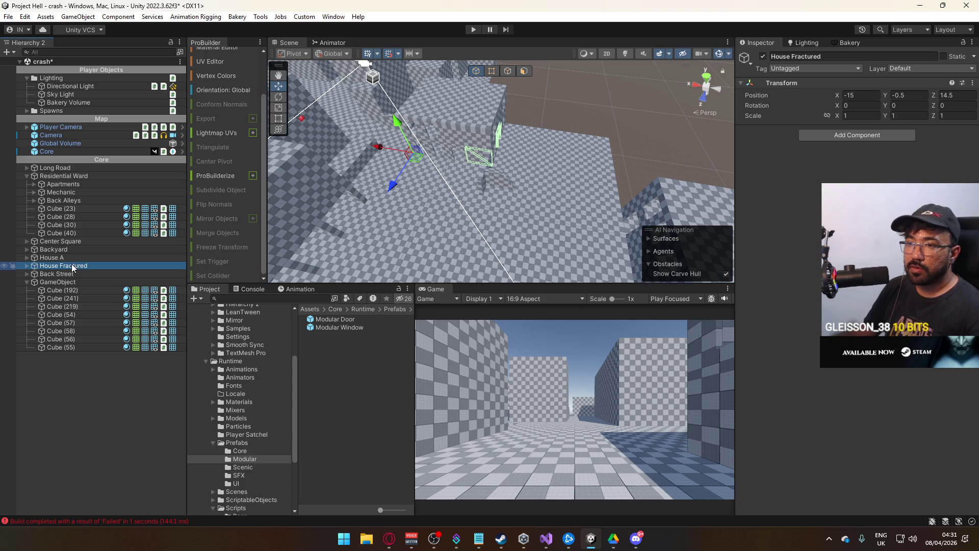
pyautogui.click(27, 241)
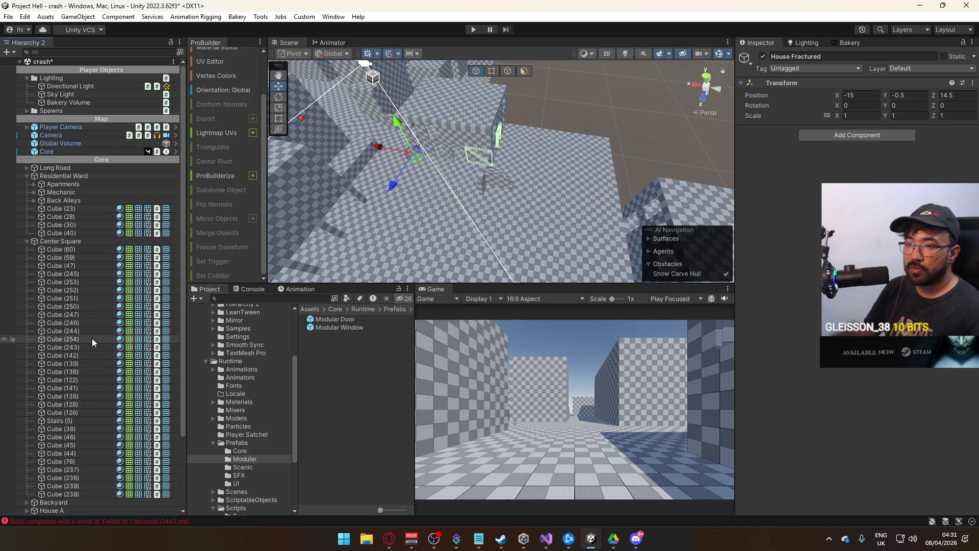
pyautogui.scroll(-3, 92, 340)
pyautogui.moveTo(66, 459)
pyautogui.mouseDown()
pyautogui.moveTo(48, 259)
pyautogui.moveTo(57, 186)
pyautogui.moveTo(76, 188)
pyautogui.mouseUp()
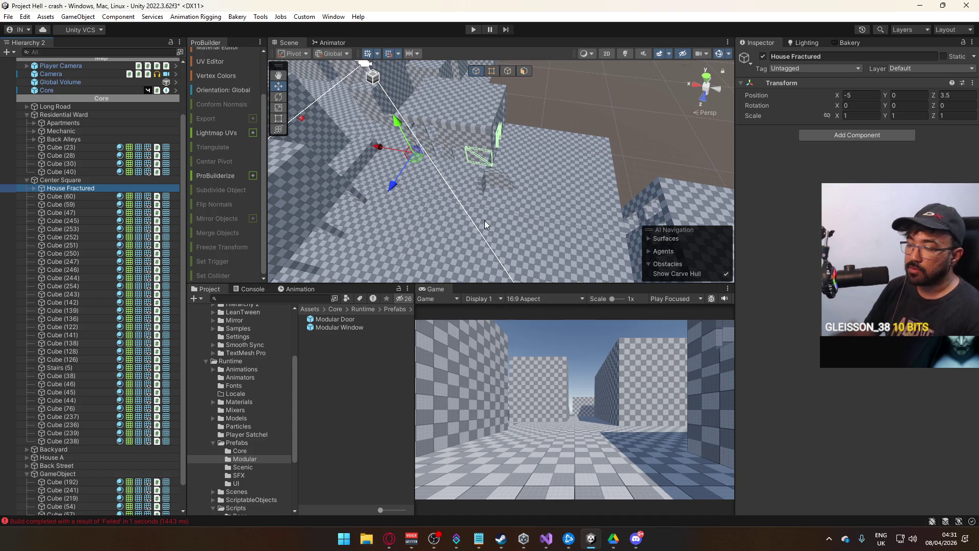
pyautogui.press('f')
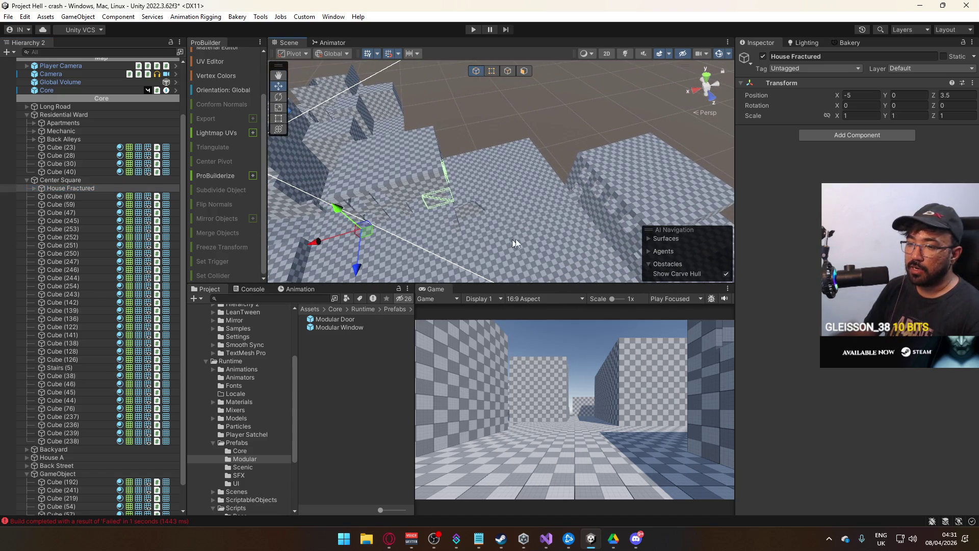
# Move House A into Center Square above House Fractured and frame it in the scene
pyautogui.click(651, 197)
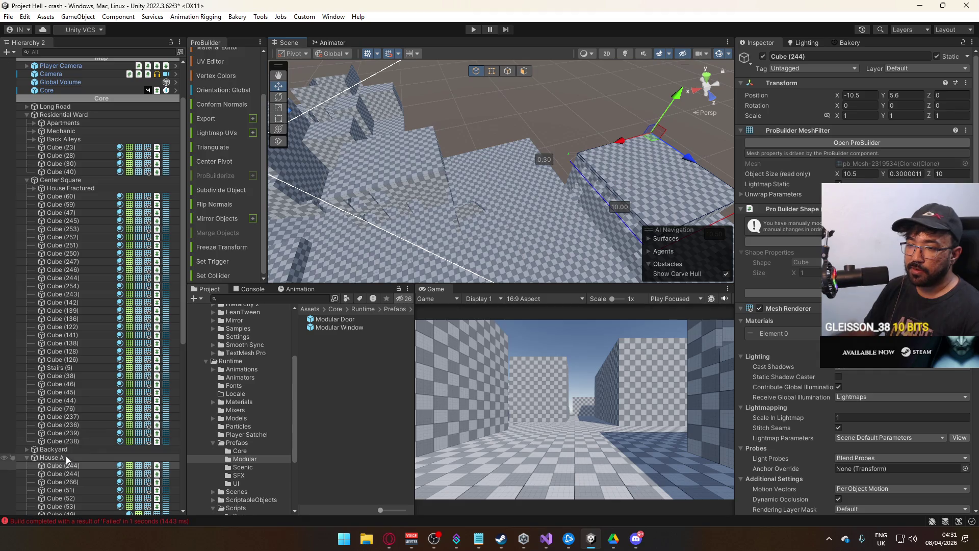
pyautogui.click(35, 457)
pyautogui.click(26, 456)
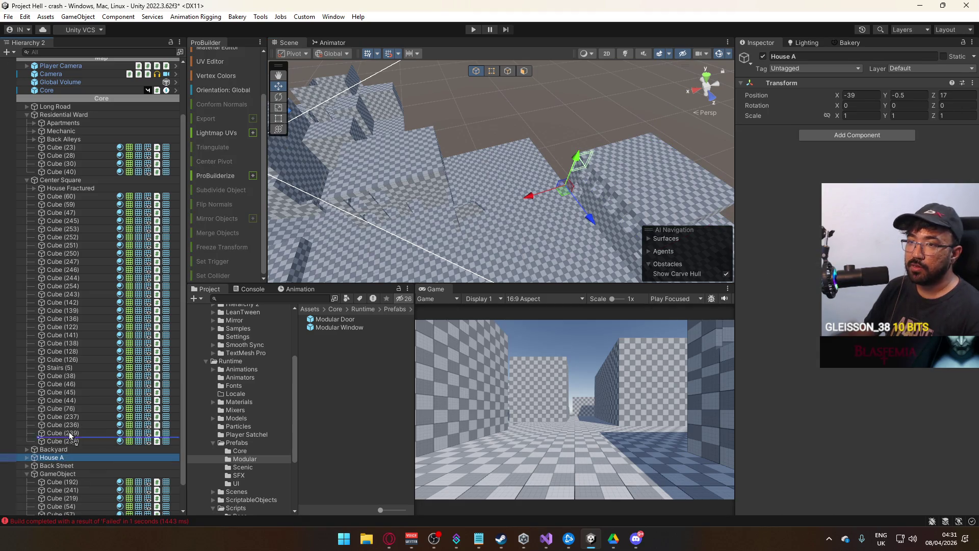
pyautogui.moveTo(117, 192); pyautogui.dragTo(123, 186)
pyautogui.doubleClick(114, 189)
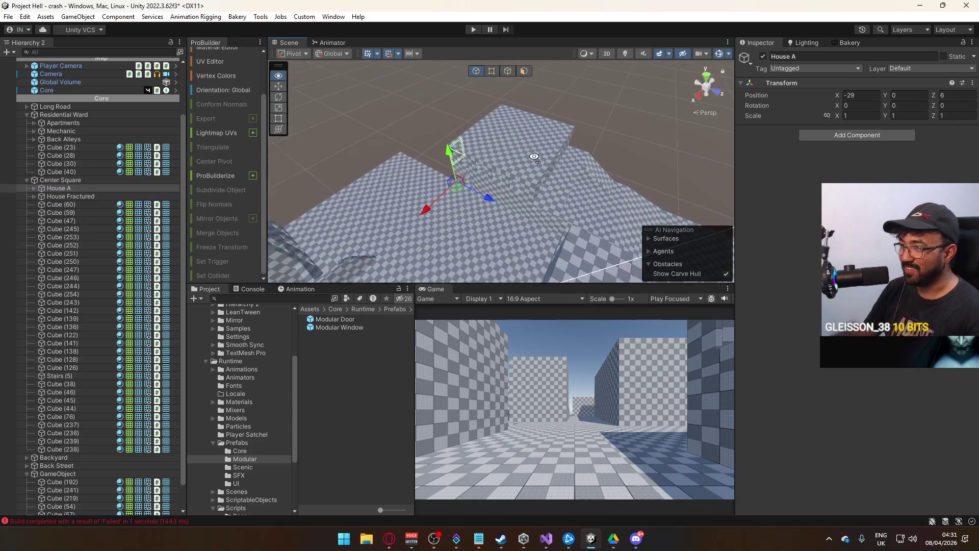
pyautogui.moveTo(510, 153)
pyautogui.mouseDown()
pyautogui.moveTo(490, 73)
pyautogui.moveTo(479, 81)
pyautogui.mouseUp()
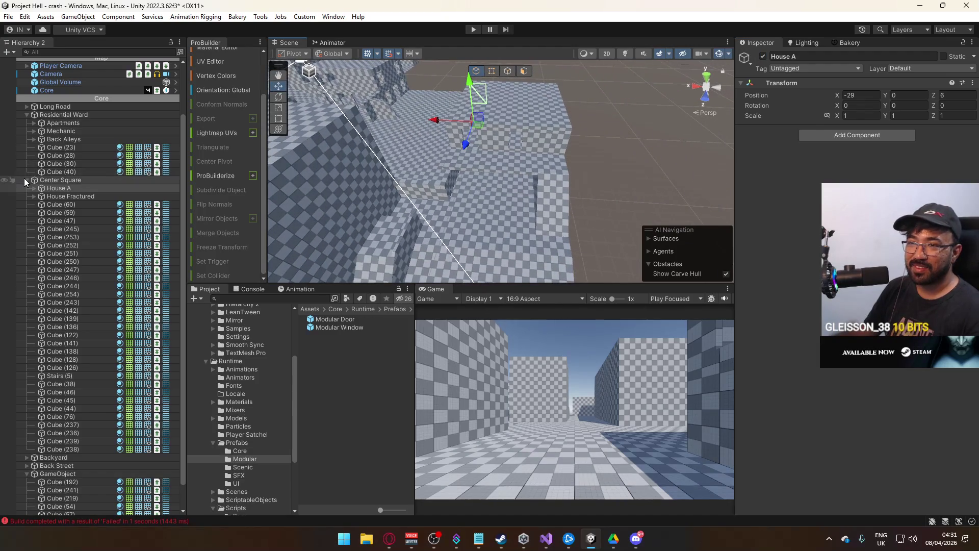
# Collapse the Residential Ward and Center Square groups and select the GameObject group
pyautogui.click(27, 115)
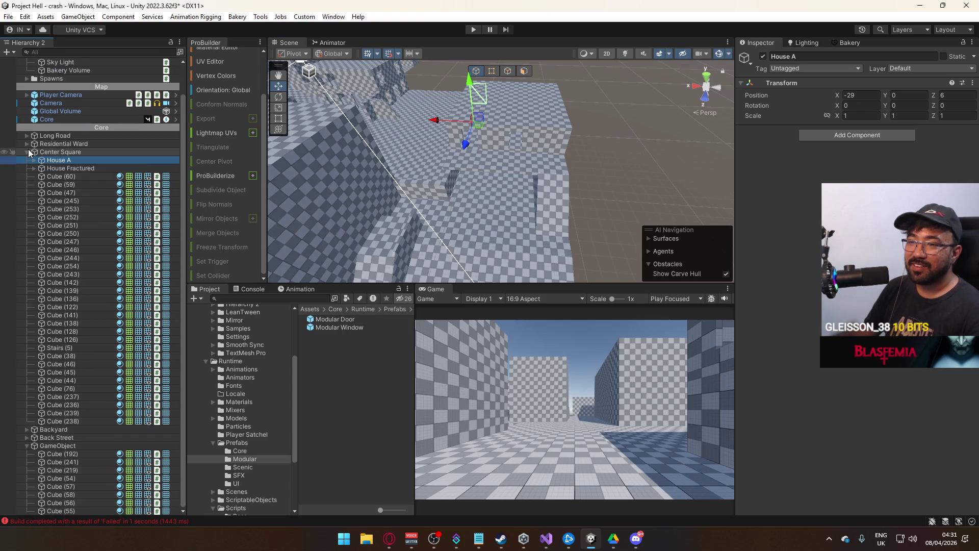
pyautogui.click(29, 149)
pyautogui.click(65, 209)
# Toggle the GameObject group off and back on to locate its cubes in the scene
pyautogui.moveTo(457, 155)
pyautogui.mouseDown()
pyautogui.moveTo(532, 97)
pyautogui.moveTo(566, 90)
pyautogui.mouseUp()
pyautogui.click(763, 56)
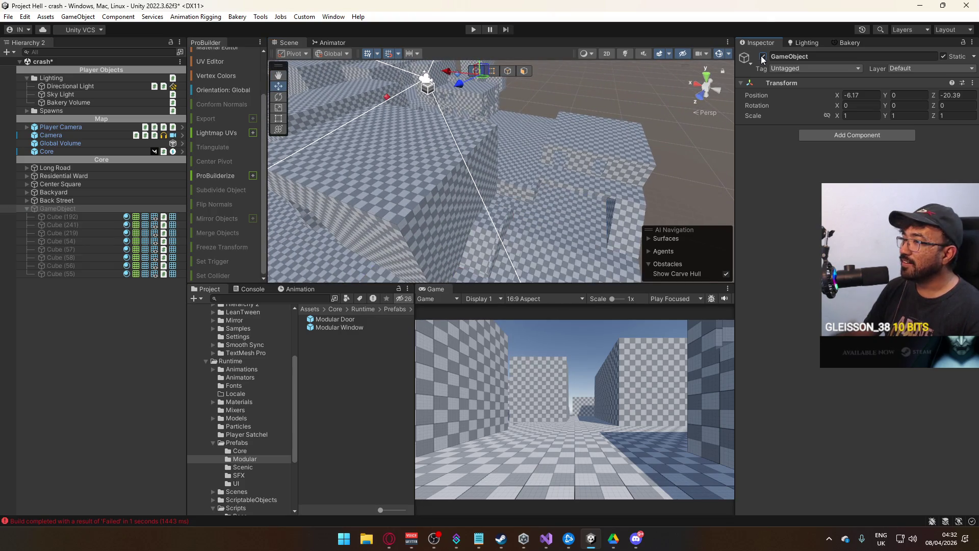
pyautogui.moveTo(535, 128); pyautogui.dragTo(400, 115)
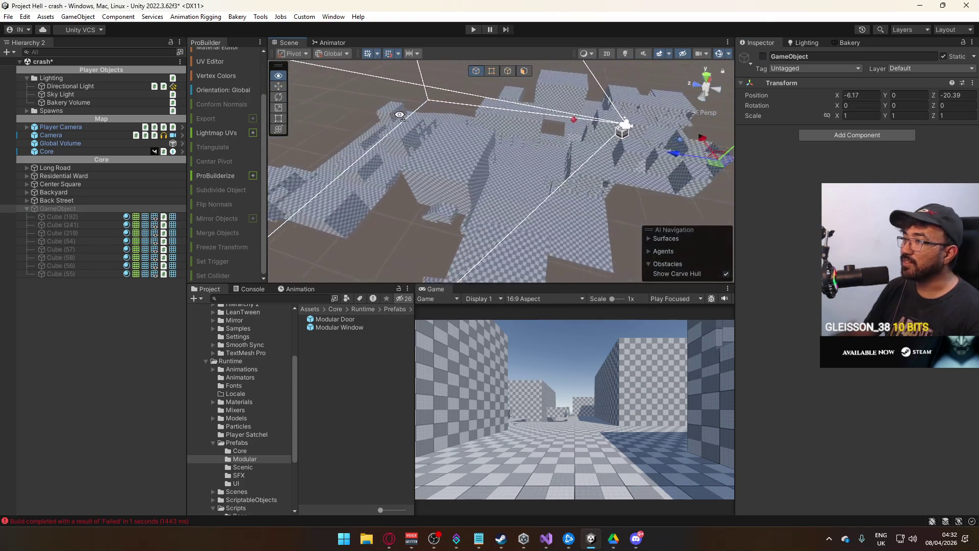
pyautogui.click(763, 57)
pyautogui.moveTo(662, 92); pyautogui.dragTo(545, 87)
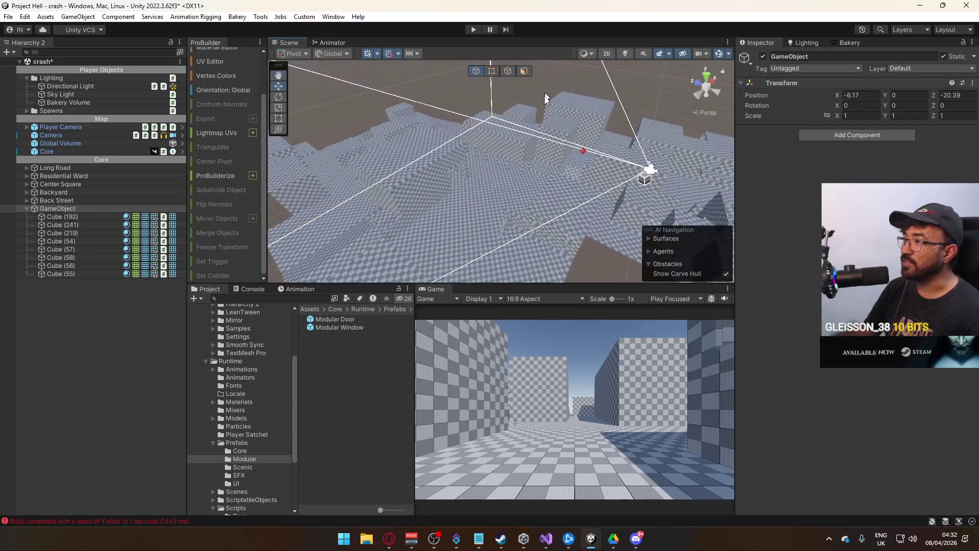
# Move Cube (192) and Cube (219) into the Center Square group, then collapse it
pyautogui.click(553, 155)
pyautogui.moveTo(553, 158); pyautogui.dragTo(524, 159)
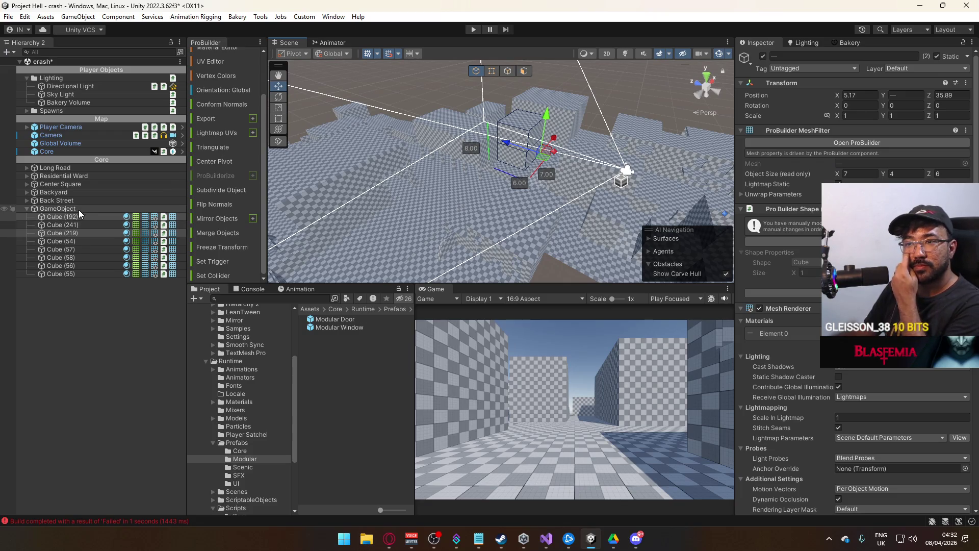
pyautogui.moveTo(78, 216); pyautogui.dragTo(84, 184)
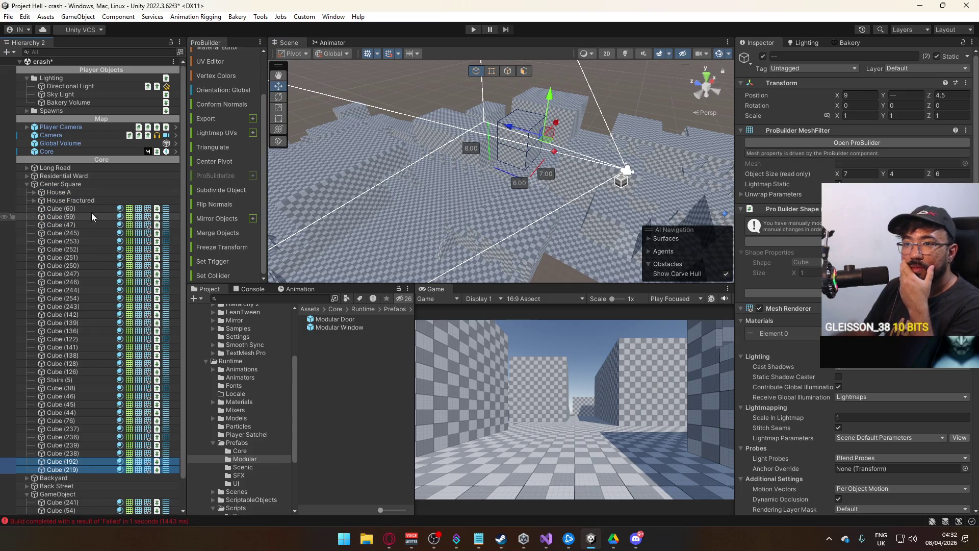
pyautogui.click(26, 184)
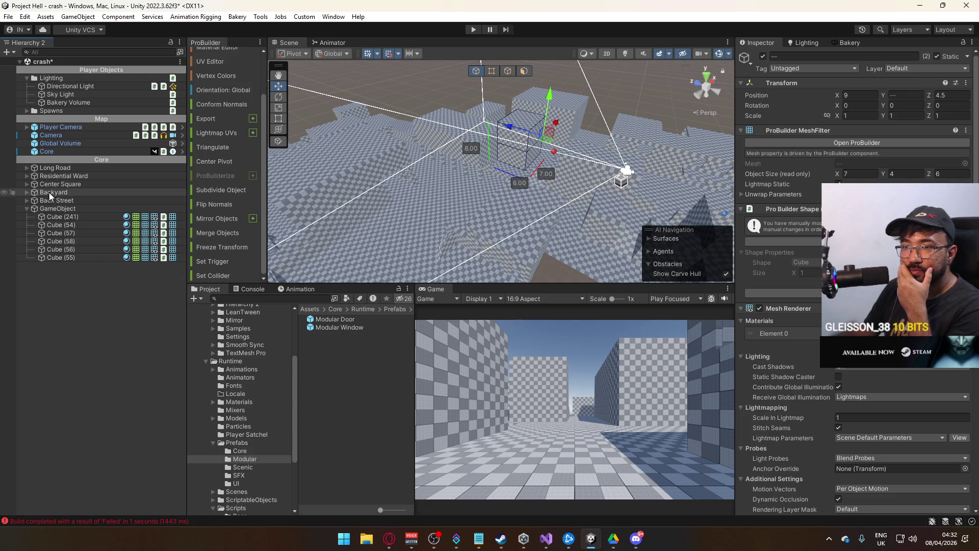
# Select the six leftover cubes in GameObject, Cube (241) through Cube (55)
pyautogui.click(57, 209)
pyautogui.click(82, 217)
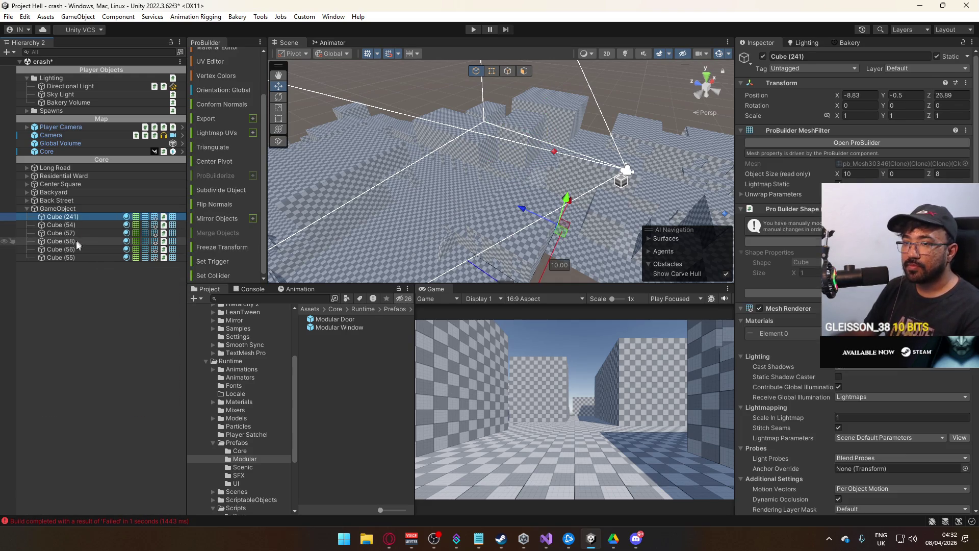
pyautogui.keyDown('shift'); pyautogui.click(60, 257); pyautogui.keyUp('shift')
pyautogui.moveTo(357, 204)
pyautogui.mouseDown()
pyautogui.moveTo(283, 227)
pyautogui.moveTo(468, 189)
pyautogui.moveTo(593, 199)
pyautogui.moveTo(308, 218)
pyautogui.mouseUp()
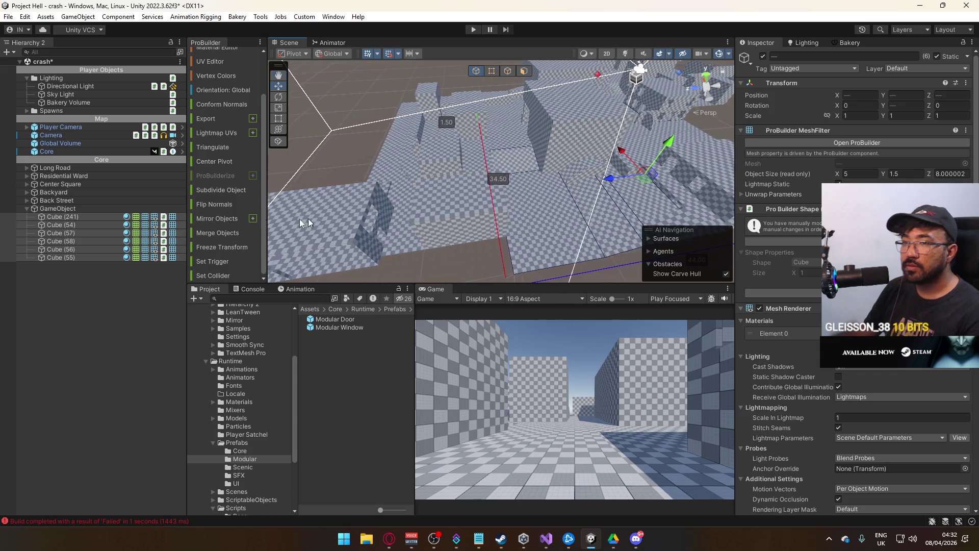
pyautogui.click(85, 207)
pyautogui.click(78, 209)
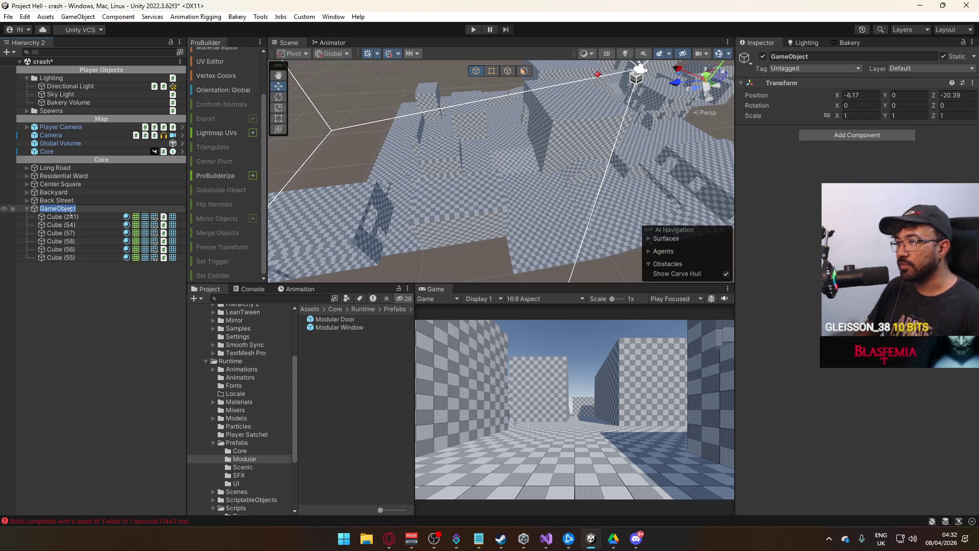
pyautogui.click(82, 216)
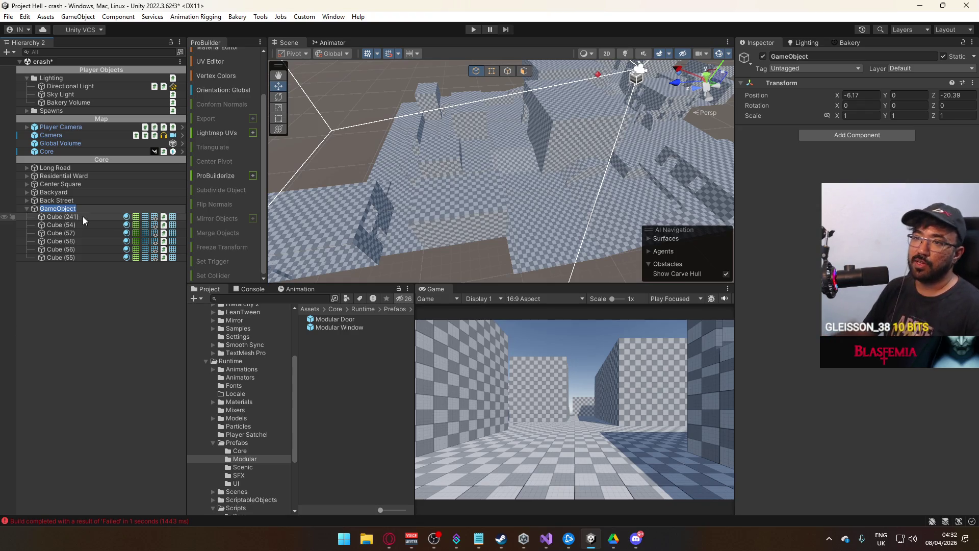
pyautogui.keyDown('shift'); pyautogui.click(66, 258); pyautogui.keyUp('shift')
pyautogui.moveTo(500, 169)
pyautogui.mouseDown()
pyautogui.moveTo(516, 161)
pyautogui.moveTo(449, 170)
pyautogui.moveTo(585, 145)
pyautogui.mouseUp()
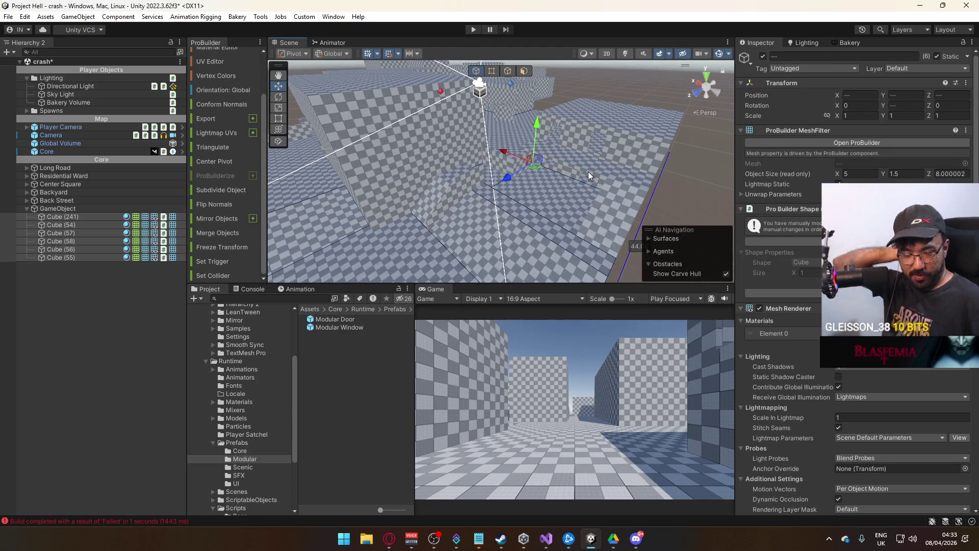
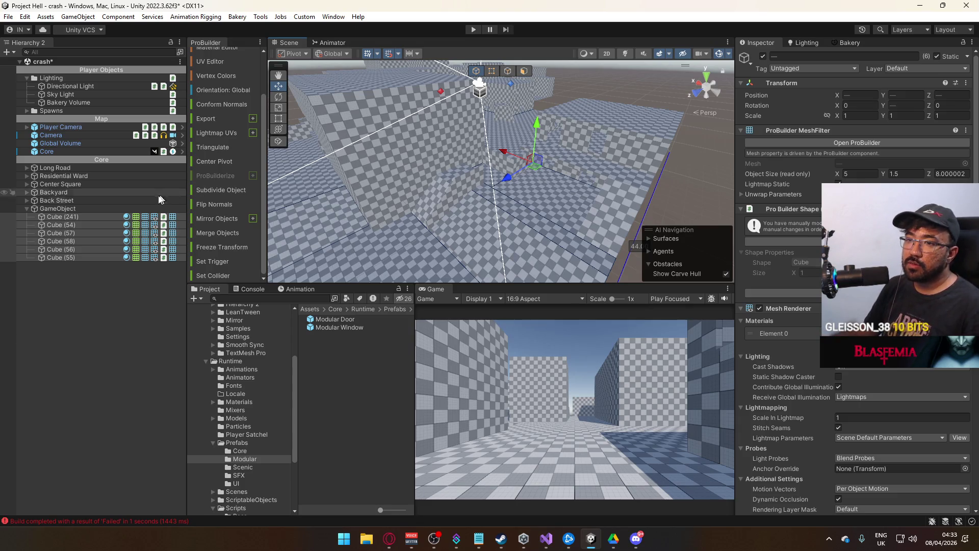
# Move the six cubes, Cube (241) through Cube (55), out of GameObject to the Hierarchy root
pyautogui.click(79, 216)
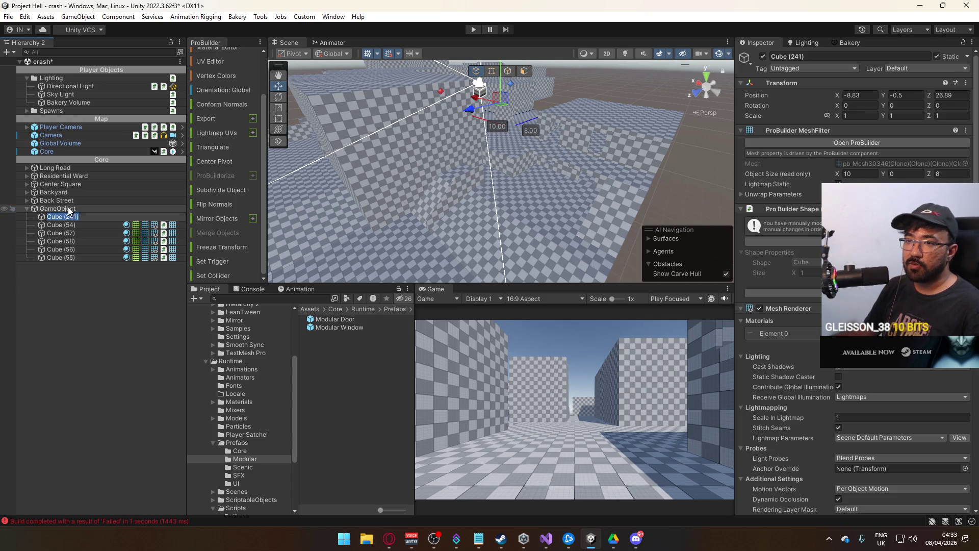
pyautogui.click(46, 209)
pyautogui.moveTo(575, 182)
pyautogui.mouseDown()
pyautogui.moveTo(447, 148)
pyautogui.moveTo(443, 156)
pyautogui.mouseUp()
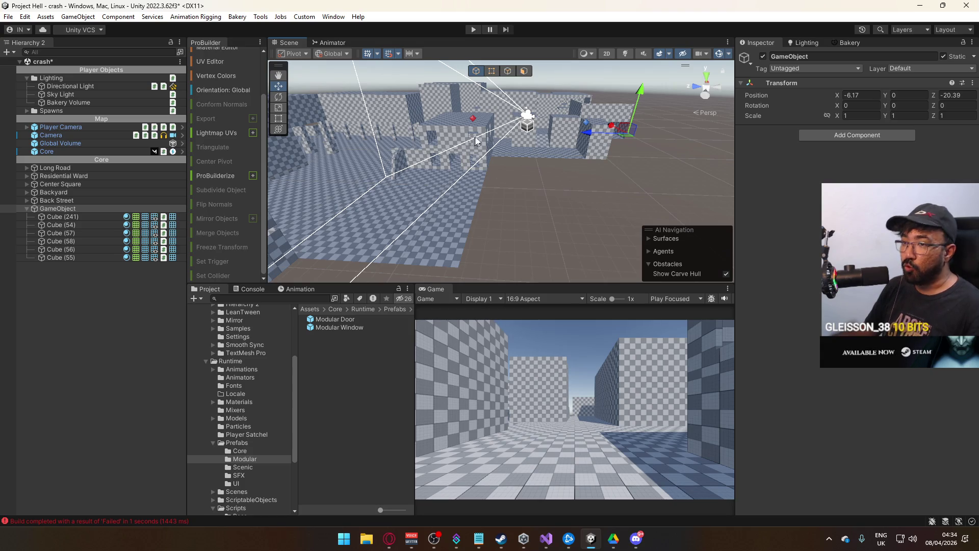
pyautogui.moveTo(566, 164); pyautogui.dragTo(525, 160)
pyautogui.click(61, 217)
pyautogui.keyDown('shift'); pyautogui.click(62, 257); pyautogui.keyUp('shift')
pyautogui.moveTo(58, 223); pyautogui.dragTo(51, 205)
# Move the empty GameObject to about X -7, Z -15.5 and frame it
pyautogui.click(63, 257)
pyautogui.moveTo(408, 191)
pyautogui.mouseDown()
pyautogui.moveTo(272, 205)
pyautogui.moveTo(703, 209)
pyautogui.moveTo(449, 219)
pyautogui.moveTo(508, 151)
pyautogui.moveTo(408, 148)
pyautogui.moveTo(568, 148)
pyautogui.moveTo(536, 148)
pyautogui.moveTo(549, 81)
pyautogui.moveTo(510, 71)
pyautogui.moveTo(502, 57)
pyautogui.moveTo(531, 160)
pyautogui.mouseUp()
pyautogui.moveTo(457, 158)
pyautogui.mouseDown()
pyautogui.moveTo(399, 155)
pyautogui.moveTo(672, 199)
pyautogui.mouseUp()
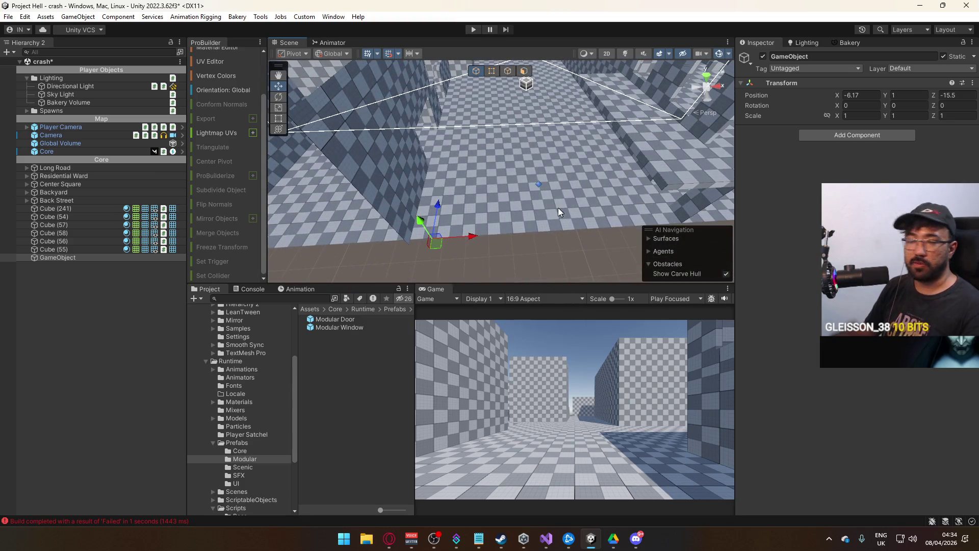
pyautogui.moveTo(474, 234); pyautogui.dragTo(449, 233)
pyautogui.press('f')
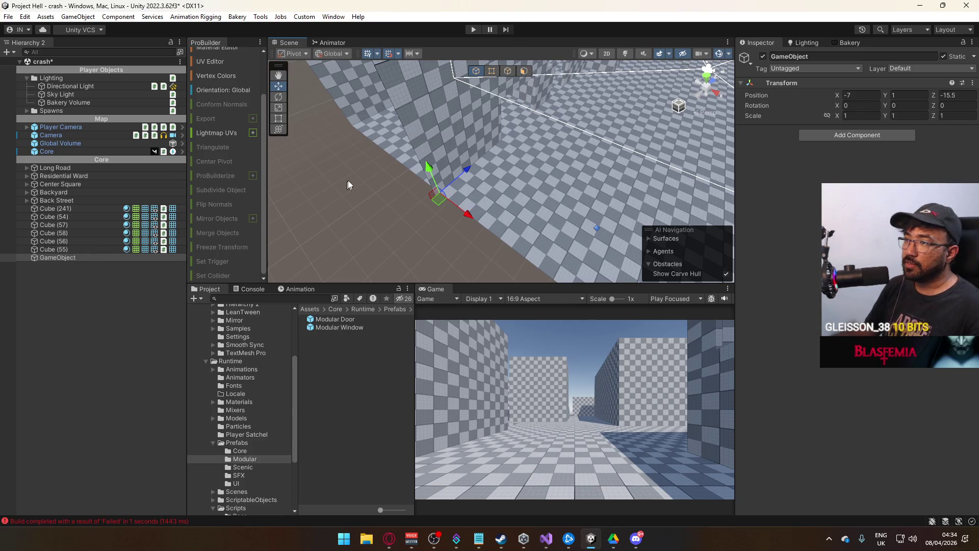
# Isolate and frame the Mechanic wall Cube (48) beside Modular Door (6)
pyautogui.click(453, 143)
pyautogui.moveTo(522, 179)
pyautogui.keyDown('alt'); pyautogui.mouseDown()
pyautogui.moveTo(420, 178)
pyautogui.moveTo(390, 156)
pyautogui.mouseUp(); pyautogui.keyUp('alt')
pyautogui.keyDown('shift'); pyautogui.click(510, 121); pyautogui.keyUp('shift')
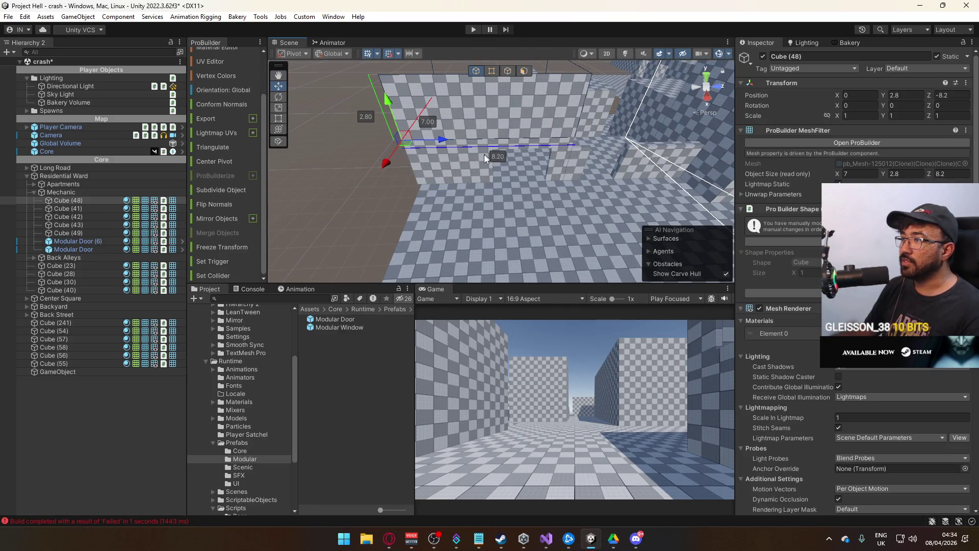
pyautogui.moveTo(470, 162); pyautogui.dragTo(465, 149)
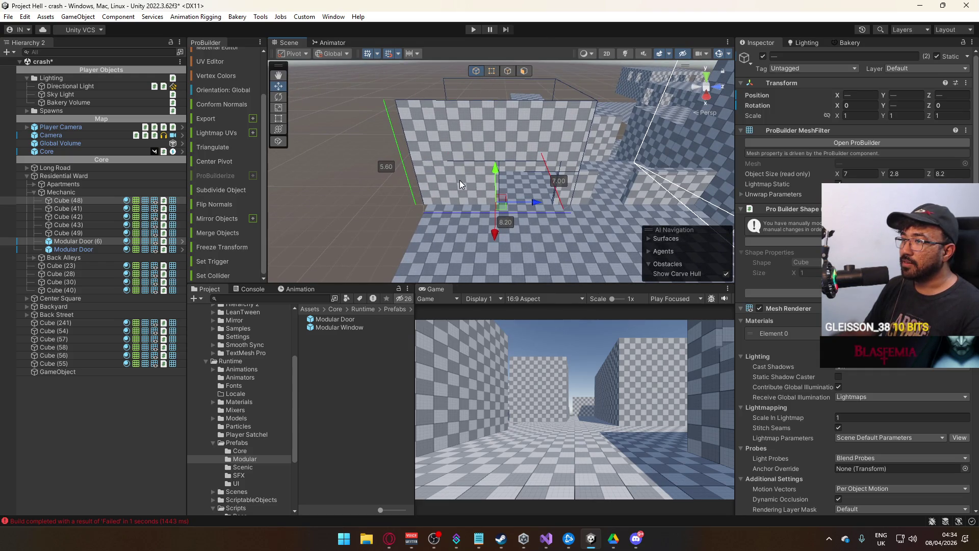
pyautogui.moveTo(460, 180)
pyautogui.keyDown('alt'); pyautogui.mouseDown()
pyautogui.moveTo(478, 178)
pyautogui.moveTo(468, 183)
pyautogui.moveTo(482, 161)
pyautogui.moveTo(476, 172)
pyautogui.mouseUp(); pyautogui.keyUp('alt')
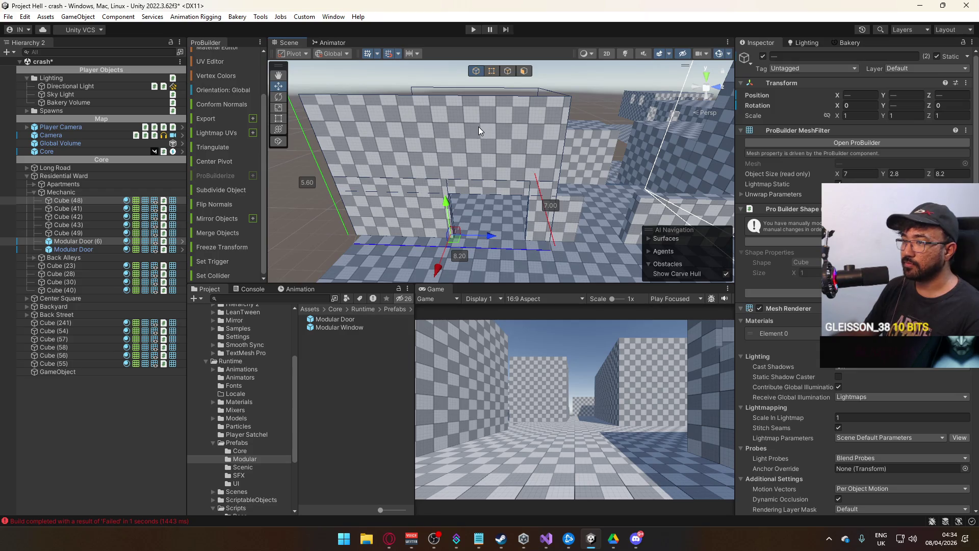
pyautogui.click(450, 101)
pyautogui.press('f')
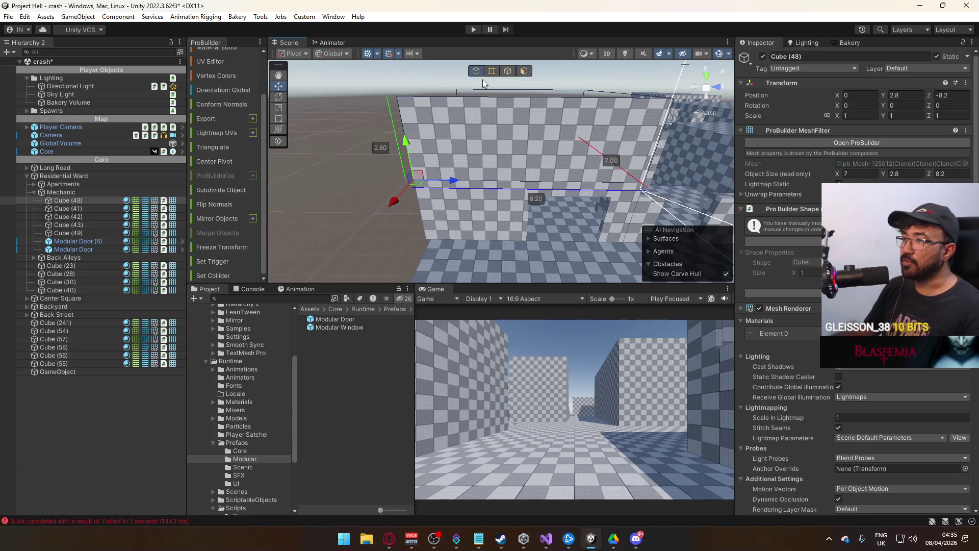
# In vertex mode, pull the wall's corner vertex so its depth goes from 8.2 to 8
pyautogui.click(490, 74)
pyautogui.click(399, 97)
pyautogui.moveTo(444, 170)
pyautogui.keyDown('alt'); pyautogui.mouseDown()
pyautogui.moveTo(443, 137)
pyautogui.moveTo(468, 109)
pyautogui.mouseUp(); pyautogui.keyUp('alt')
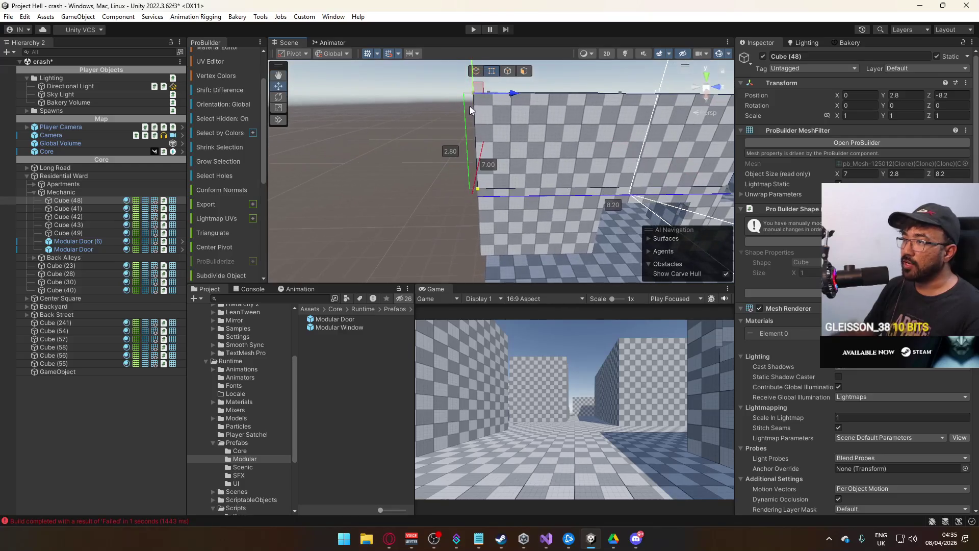
pyautogui.moveTo(521, 92); pyautogui.dragTo(515, 177)
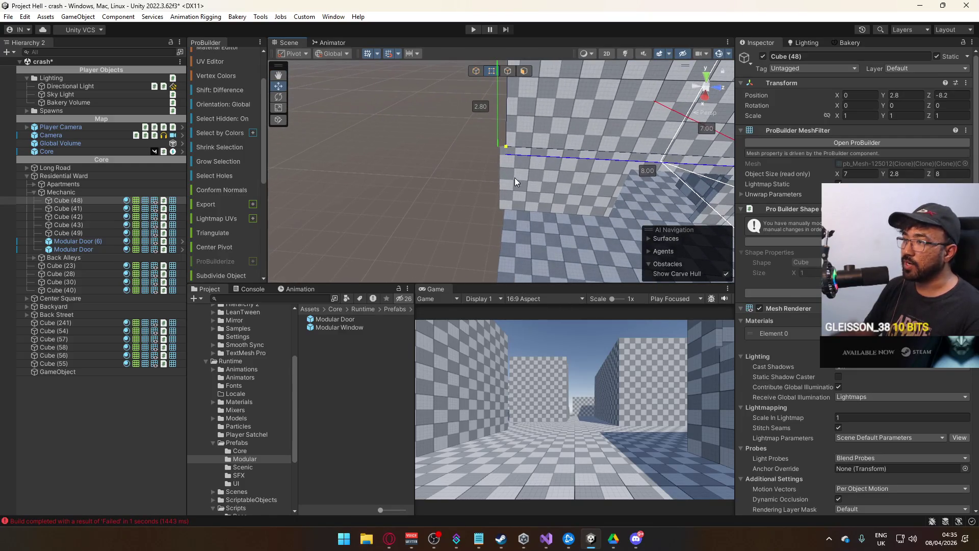
pyautogui.click(515, 178)
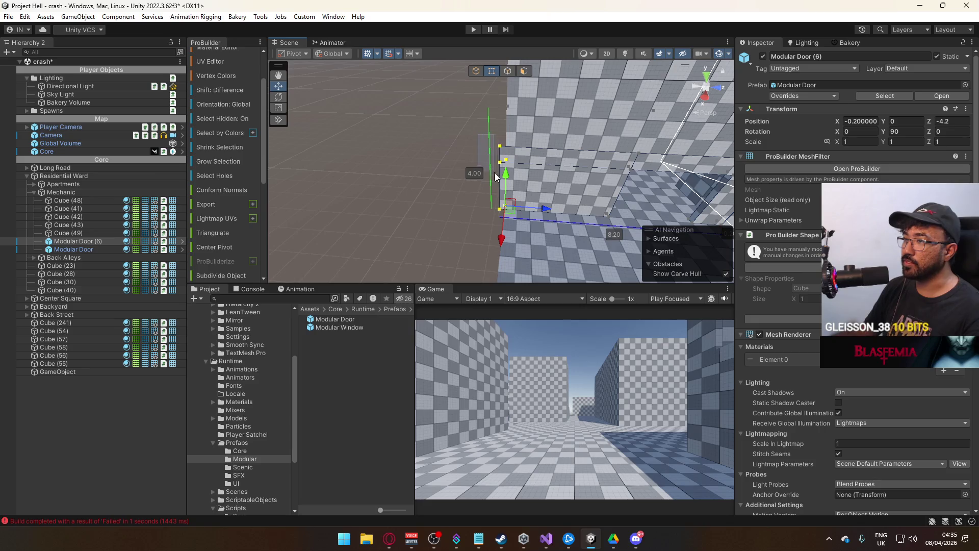
pyautogui.moveTo(523, 195)
pyautogui.keyDown('alt'); pyautogui.mouseDown()
pyautogui.moveTo(531, 156)
pyautogui.moveTo(520, 99)
pyautogui.mouseUp(); pyautogui.keyUp('alt')
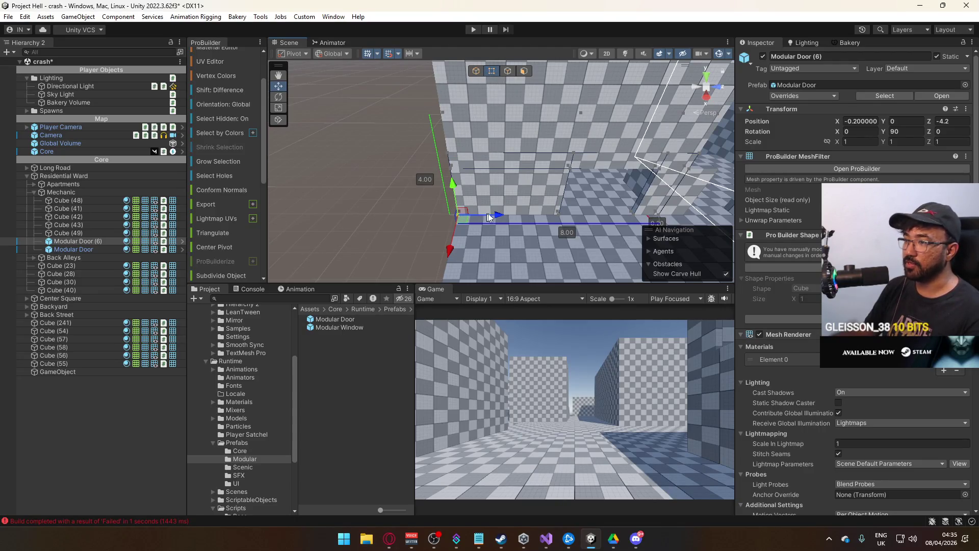
# Reset the pivots of Modular Door (6) and Cube (48) so the wall sits at Z -8, back in Object mode
pyautogui.hotkey('ctrl', 'j')
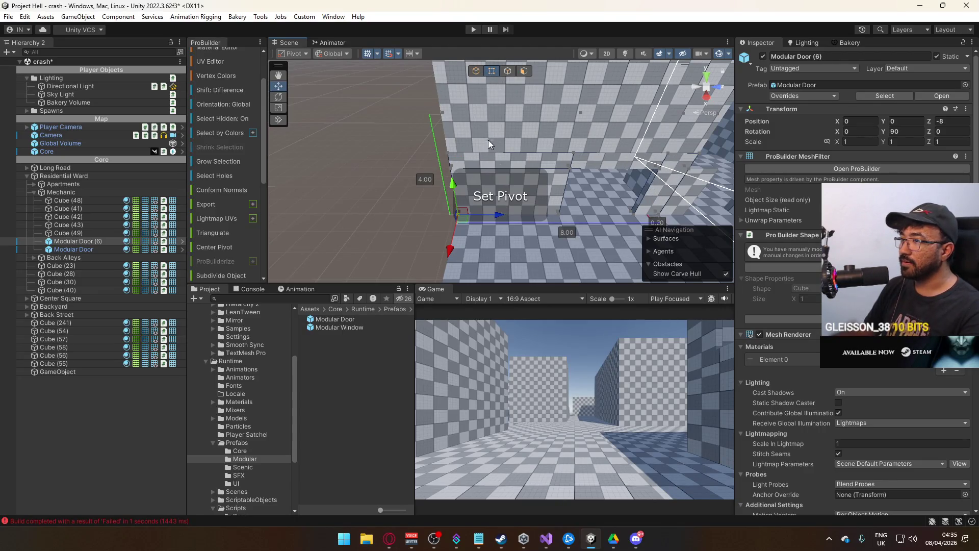
pyautogui.click(453, 146)
pyautogui.hotkey('ctrl', 'j')
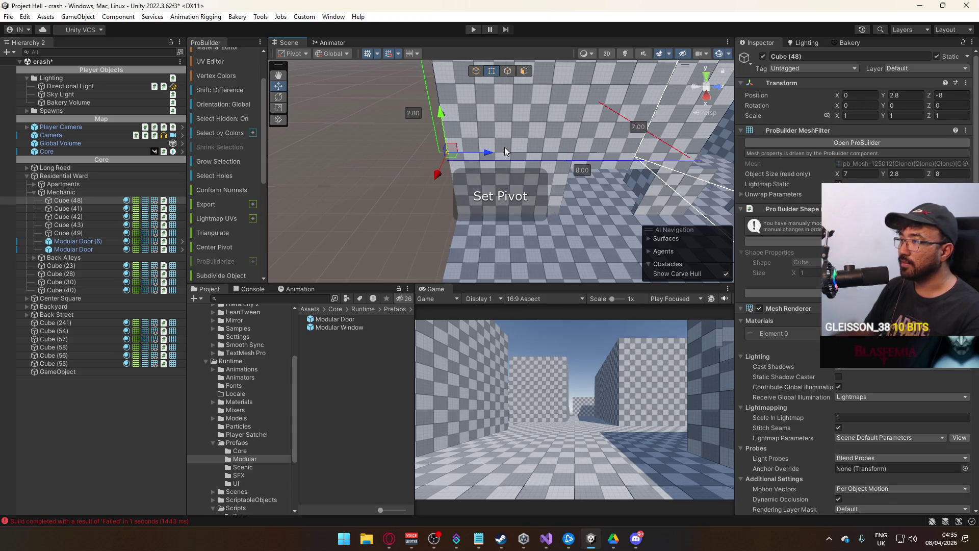
pyautogui.press('f')
pyautogui.click(473, 72)
pyautogui.click(466, 81)
pyautogui.moveTo(466, 82)
pyautogui.mouseDown()
pyautogui.moveTo(428, 114)
pyautogui.moveTo(350, 135)
pyautogui.moveTo(345, 179)
pyautogui.mouseUp()
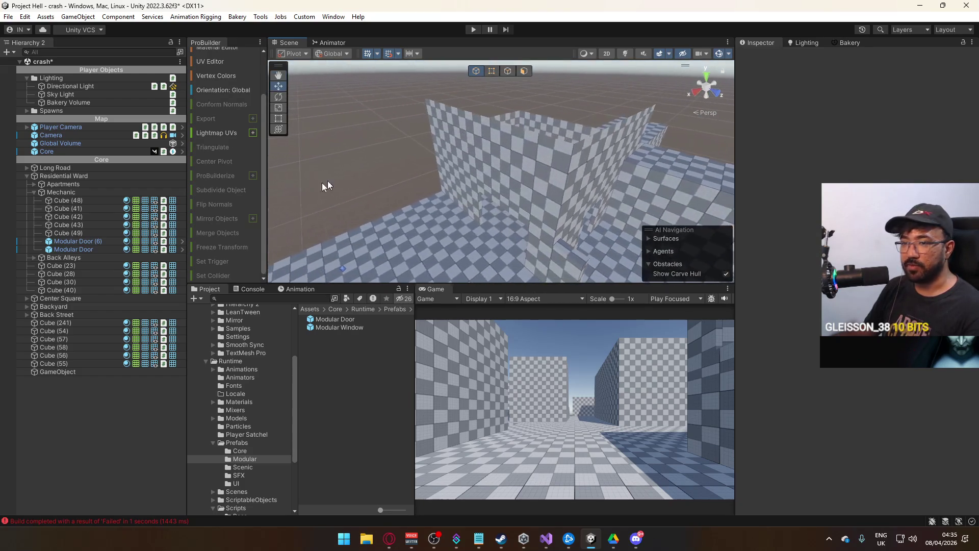
pyautogui.click(97, 369)
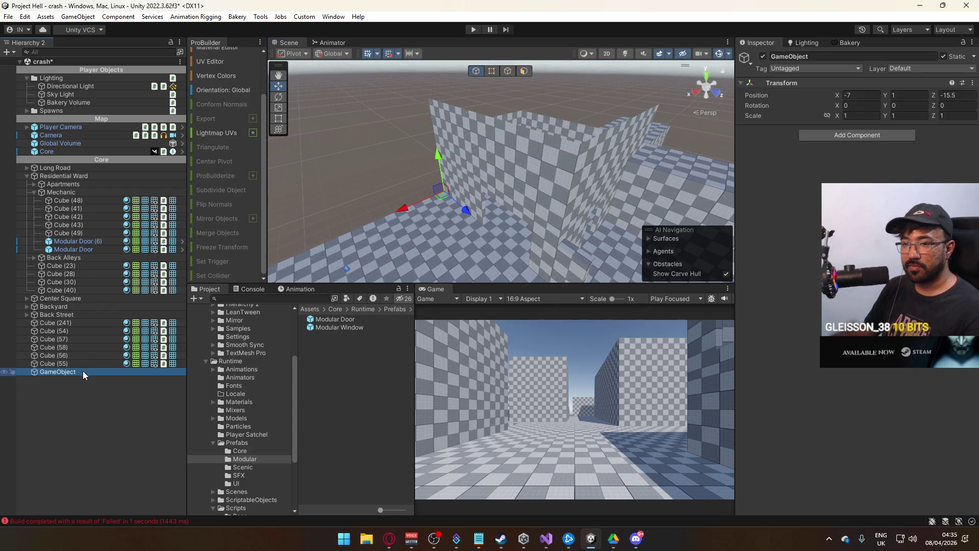
# Collapse the Mechanic group and place Cube (241) through Cube (55) under GameObject
pyautogui.click(464, 182)
pyautogui.keyDown('shift'); pyautogui.click(493, 157); pyautogui.keyUp('shift')
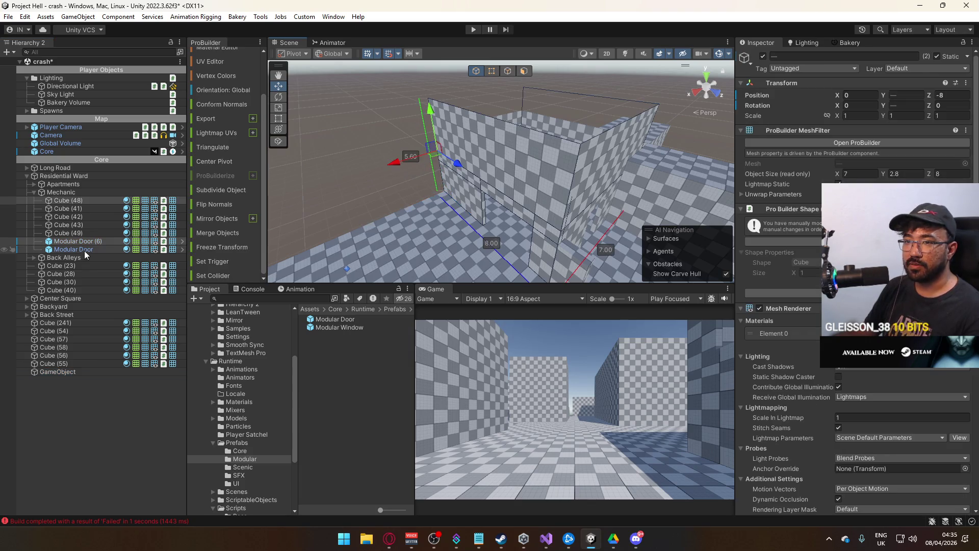
pyautogui.click(35, 192)
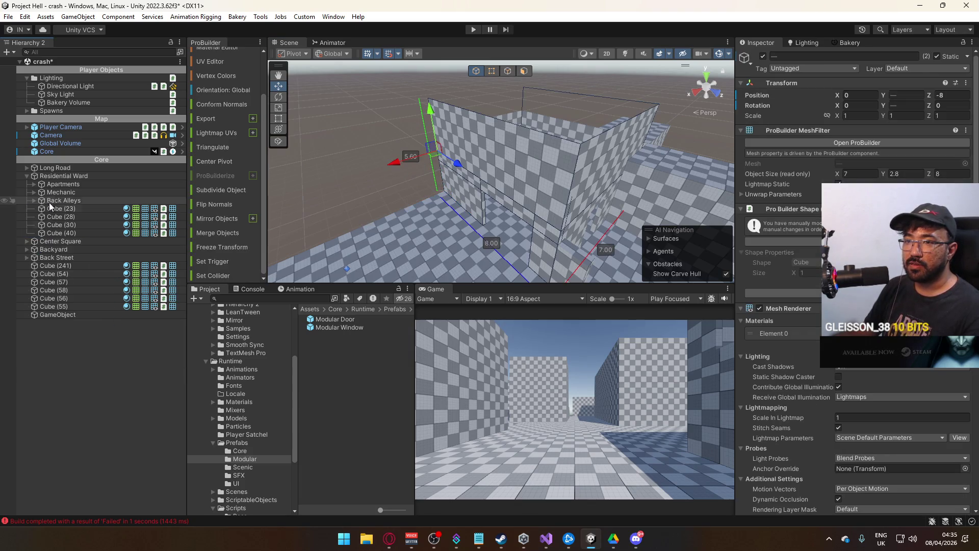
pyautogui.click(69, 315)
pyautogui.moveTo(326, 235)
pyautogui.mouseDown()
pyautogui.moveTo(367, 225)
pyautogui.moveTo(500, 234)
pyautogui.moveTo(443, 237)
pyautogui.mouseUp()
pyautogui.click(66, 308)
pyautogui.keyDown('shift'); pyautogui.click(56, 265); pyautogui.keyUp('shift')
pyautogui.moveTo(327, 173); pyautogui.dragTo(662, 189)
pyautogui.moveTo(63, 308); pyautogui.dragTo(68, 313)
# Move the six cubes back out of GameObject so it stands alone
pyautogui.click(63, 267)
pyautogui.moveTo(587, 161)
pyautogui.mouseDown()
pyautogui.moveTo(275, 281)
pyautogui.moveTo(286, 270)
pyautogui.mouseUp()
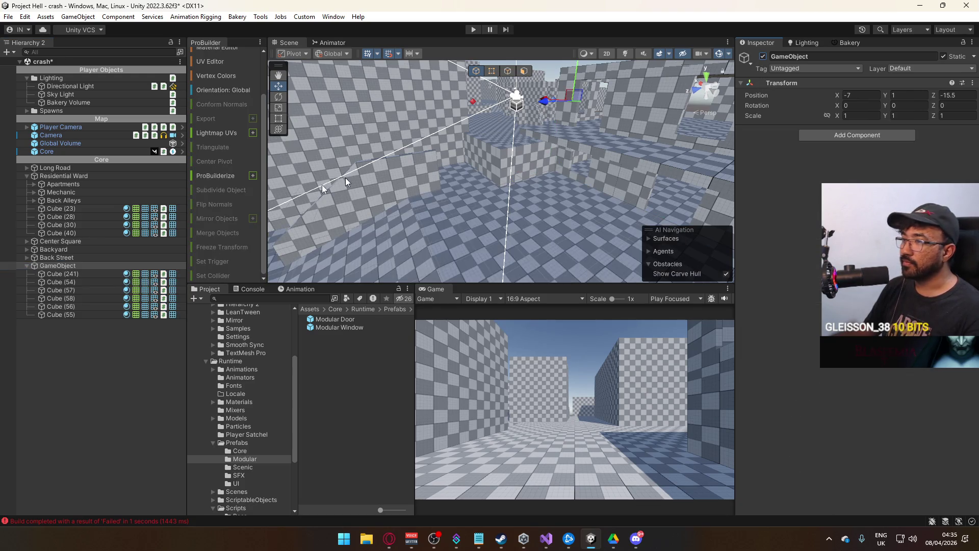
pyautogui.click(54, 274)
pyautogui.keyDown('shift'); pyautogui.click(63, 313); pyautogui.keyUp('shift')
pyautogui.moveTo(36, 264); pyautogui.dragTo(36, 263)
pyautogui.click(58, 314)
# Move the empty GameObject beside the walls to X -39, Z 17
pyautogui.moveTo(357, 214)
pyautogui.mouseDown()
pyautogui.moveTo(330, 233)
pyautogui.moveTo(284, 219)
pyautogui.moveTo(660, 121)
pyautogui.mouseUp()
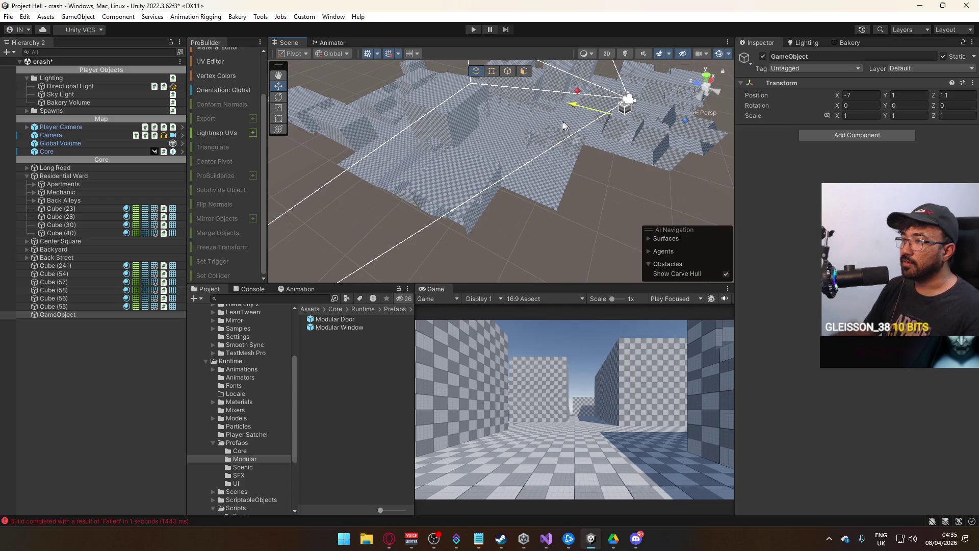
pyautogui.moveTo(494, 132)
pyautogui.mouseDown()
pyautogui.moveTo(439, 198)
pyautogui.moveTo(458, 204)
pyautogui.moveTo(430, 192)
pyautogui.moveTo(426, 202)
pyautogui.moveTo(357, 124)
pyautogui.moveTo(403, 146)
pyautogui.mouseUp()
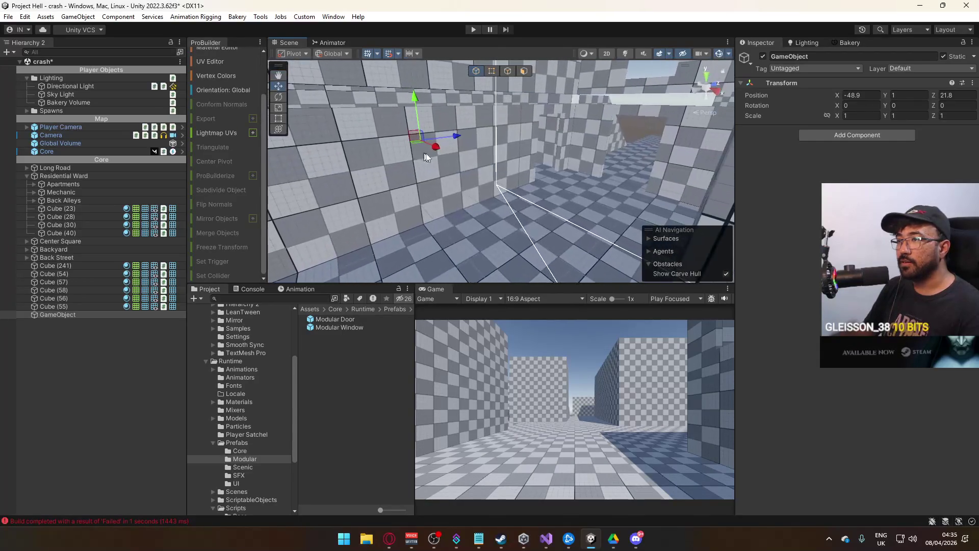
pyautogui.moveTo(581, 224)
pyautogui.mouseDown()
pyautogui.moveTo(571, 188)
pyautogui.moveTo(603, 155)
pyautogui.moveTo(501, 153)
pyautogui.mouseUp()
pyautogui.moveTo(504, 194)
pyautogui.mouseDown()
pyautogui.moveTo(488, 232)
pyautogui.moveTo(474, 216)
pyautogui.moveTo(471, 177)
pyautogui.mouseUp()
pyautogui.moveTo(583, 194)
pyautogui.mouseDown()
pyautogui.moveTo(477, 200)
pyautogui.moveTo(443, 175)
pyautogui.moveTo(457, 188)
pyautogui.moveTo(491, 149)
pyautogui.mouseUp()
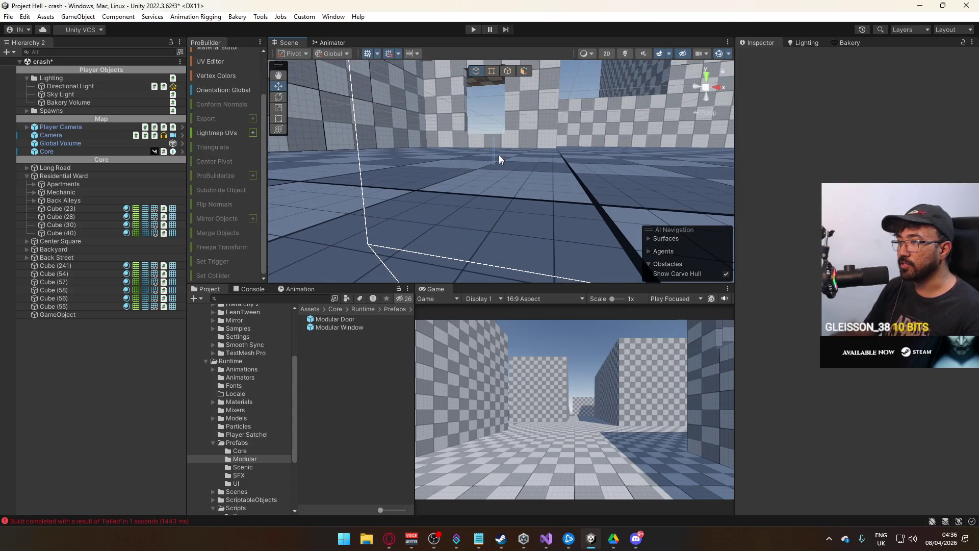
pyautogui.moveTo(491, 178)
pyautogui.mouseDown()
pyautogui.moveTo(529, 219)
pyautogui.moveTo(503, 263)
pyautogui.moveTo(606, 198)
pyautogui.mouseUp()
pyautogui.moveTo(449, 200); pyautogui.dragTo(454, 200)
pyautogui.press('f')
# Parent Cube (241) through Cube (55) back under GameObject and check its position
pyautogui.click(95, 305)
pyautogui.keyDown('shift'); pyautogui.click(74, 266); pyautogui.keyUp('shift')
pyautogui.moveTo(68, 303); pyautogui.dragTo(73, 315)
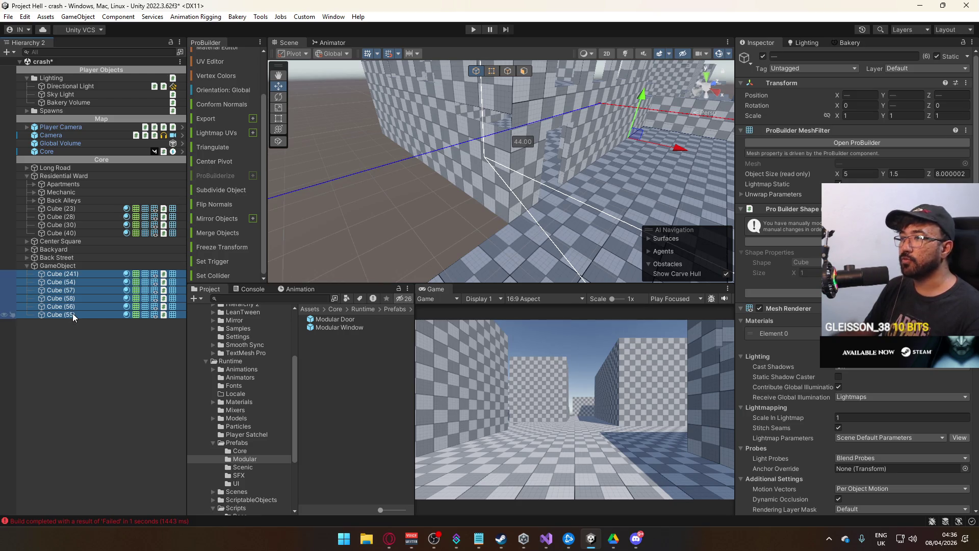
pyautogui.click(105, 342)
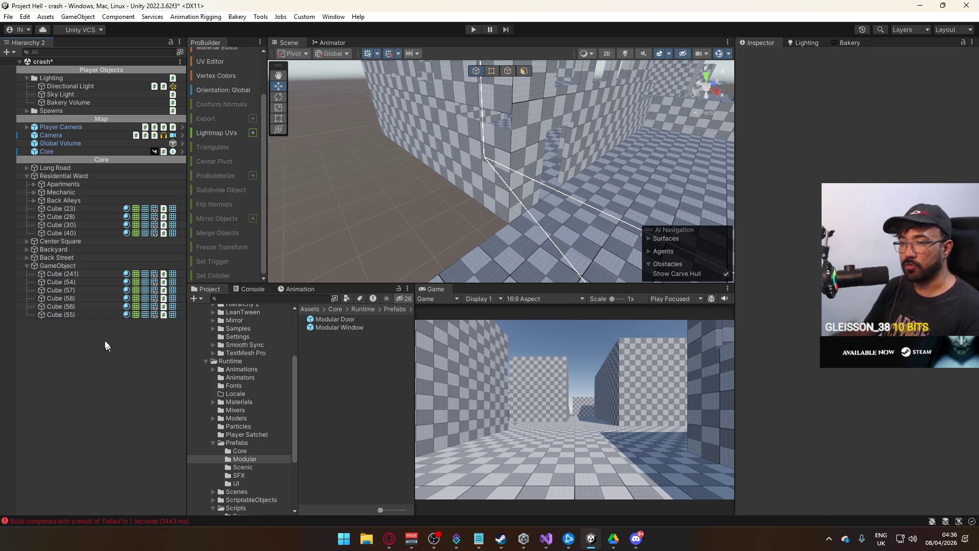
pyautogui.click(87, 263)
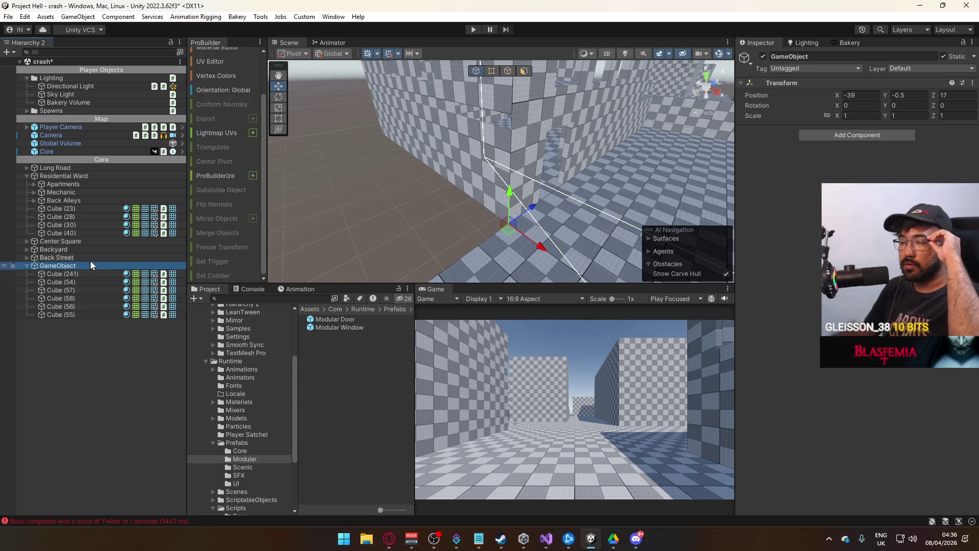
pyautogui.click(467, 177)
pyautogui.press('f')
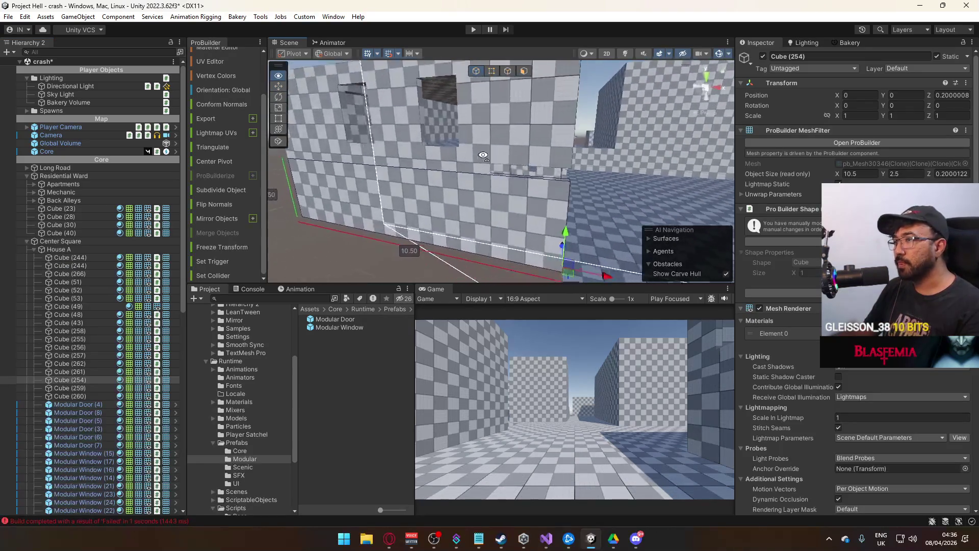
pyautogui.click(596, 170)
pyautogui.moveTo(596, 171)
pyautogui.mouseDown()
pyautogui.moveTo(589, 177)
pyautogui.moveTo(600, 137)
pyautogui.mouseUp()
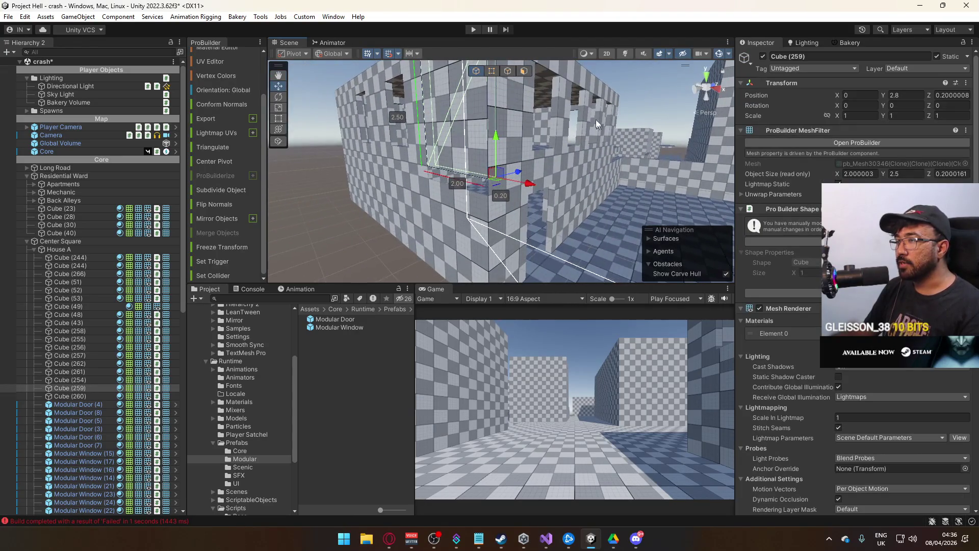
pyautogui.click(497, 70)
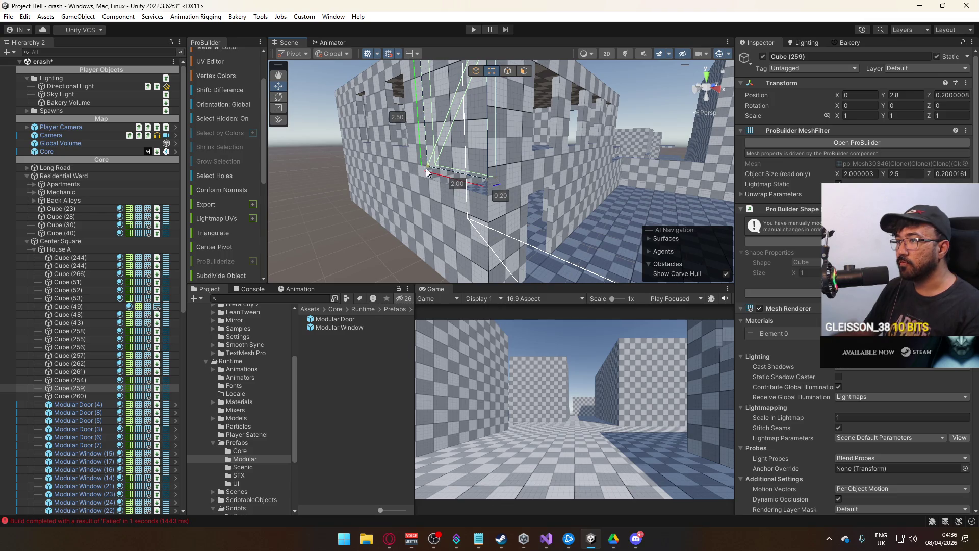
pyautogui.click(486, 184)
pyautogui.moveTo(486, 184)
pyautogui.mouseDown()
pyautogui.moveTo(485, 240)
pyautogui.moveTo(506, 85)
pyautogui.mouseUp()
pyautogui.click(476, 71)
pyautogui.moveTo(436, 237)
pyautogui.mouseDown()
pyautogui.moveTo(417, 190)
pyautogui.moveTo(546, 209)
pyautogui.moveTo(617, 172)
pyautogui.moveTo(595, 183)
pyautogui.moveTo(383, 169)
pyautogui.mouseUp()
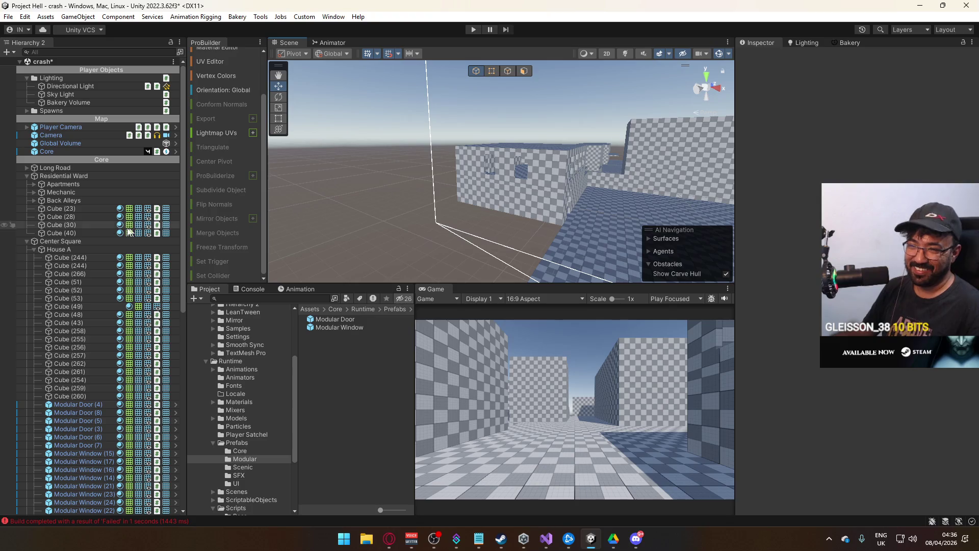
pyautogui.click(33, 249)
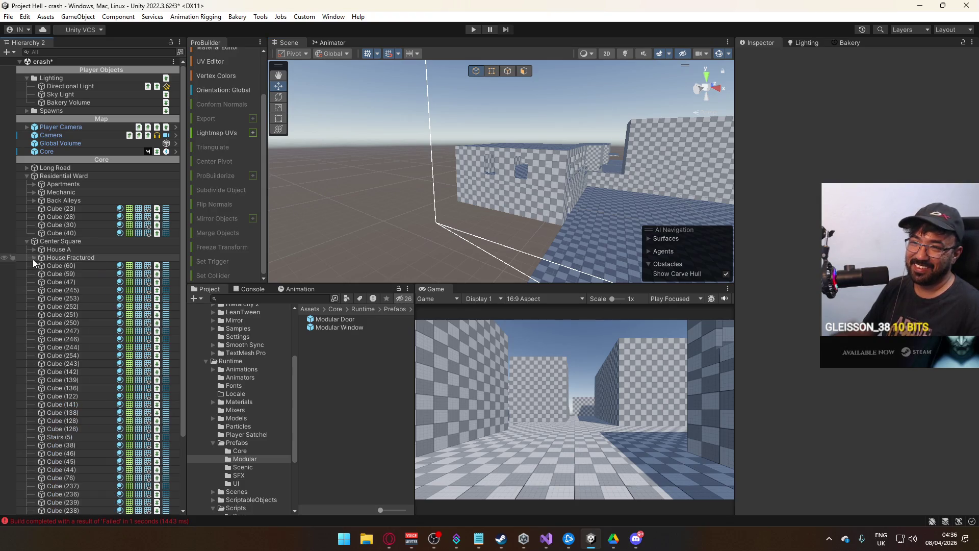
pyautogui.click(26, 240)
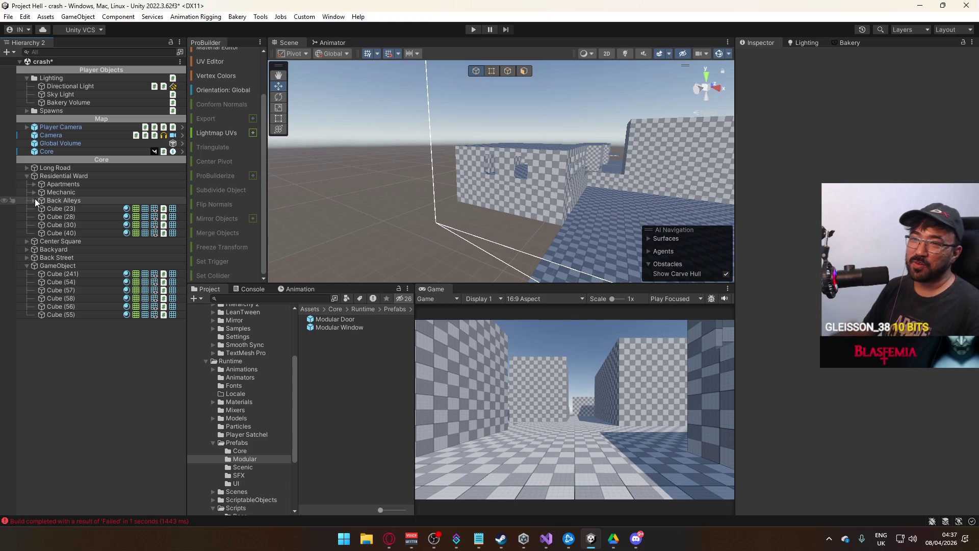
pyautogui.click(43, 265)
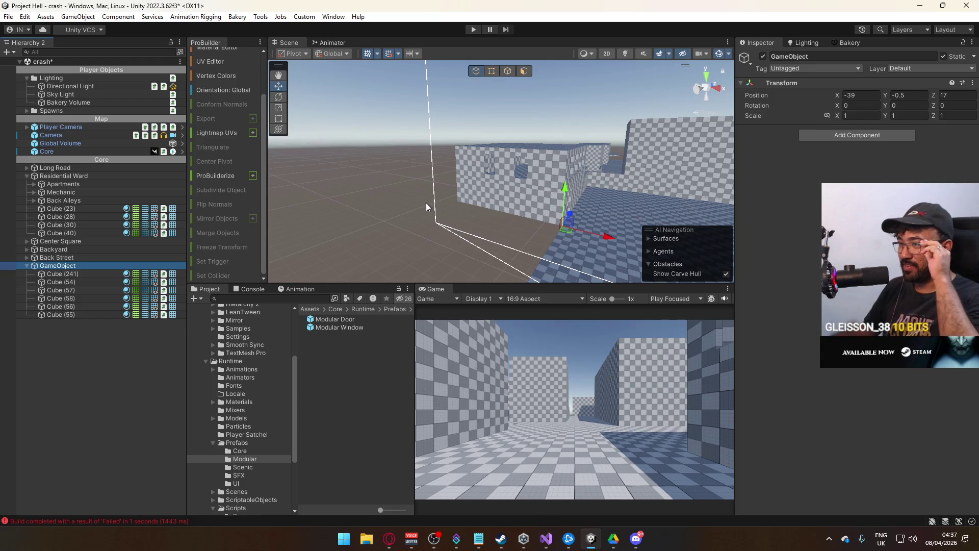
pyautogui.moveTo(449, 208)
pyautogui.mouseDown()
pyautogui.moveTo(512, 210)
pyautogui.moveTo(448, 249)
pyautogui.moveTo(394, 238)
pyautogui.mouseUp()
pyautogui.moveTo(353, 211)
pyautogui.mouseDown()
pyautogui.moveTo(376, 212)
pyautogui.moveTo(357, 227)
pyautogui.moveTo(588, 236)
pyautogui.mouseUp()
pyautogui.moveTo(497, 190)
pyautogui.mouseDown()
pyautogui.moveTo(515, 155)
pyautogui.moveTo(499, 164)
pyautogui.moveTo(512, 134)
pyautogui.mouseUp()
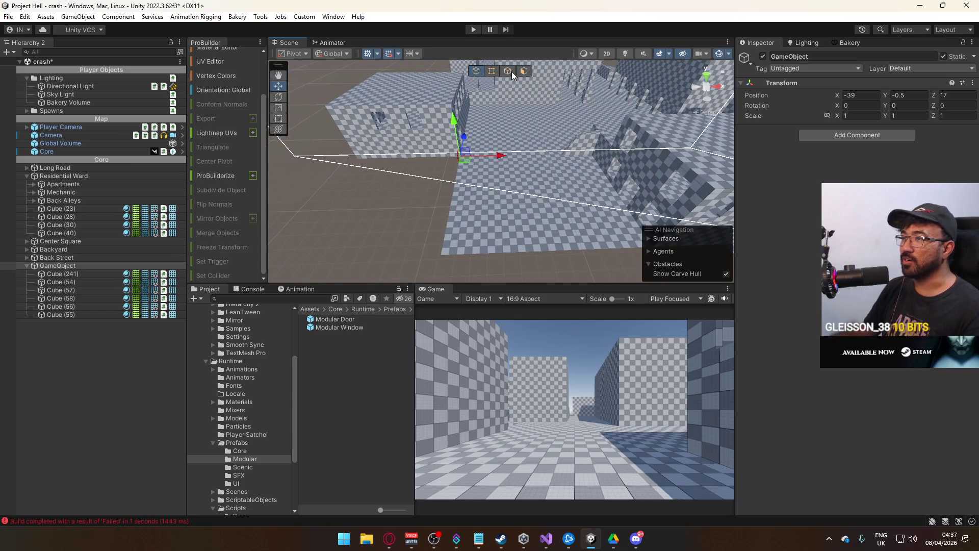
pyautogui.click(493, 176)
pyautogui.moveTo(491, 179); pyautogui.dragTo(714, 160)
pyautogui.click(528, 186)
pyautogui.moveTo(528, 186)
pyautogui.mouseDown()
pyautogui.moveTo(528, 167)
pyautogui.moveTo(465, 207)
pyautogui.moveTo(257, 206)
pyautogui.mouseUp()
pyautogui.press('f')
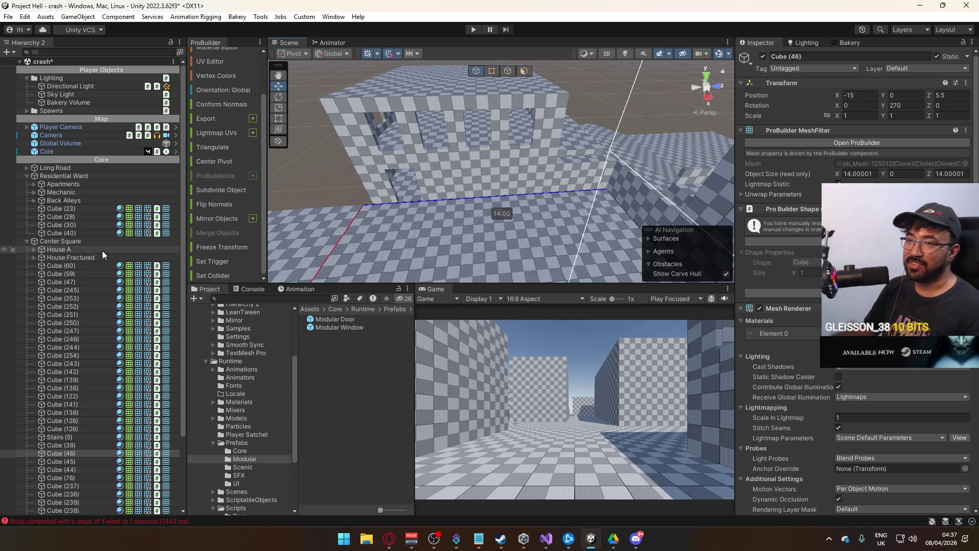
pyautogui.click(87, 249)
pyautogui.press('f')
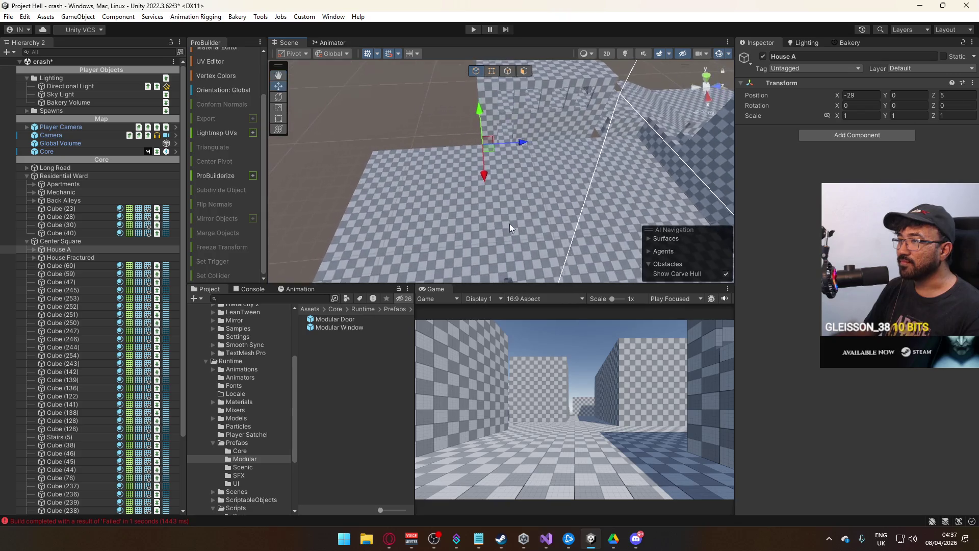
pyautogui.click(514, 181)
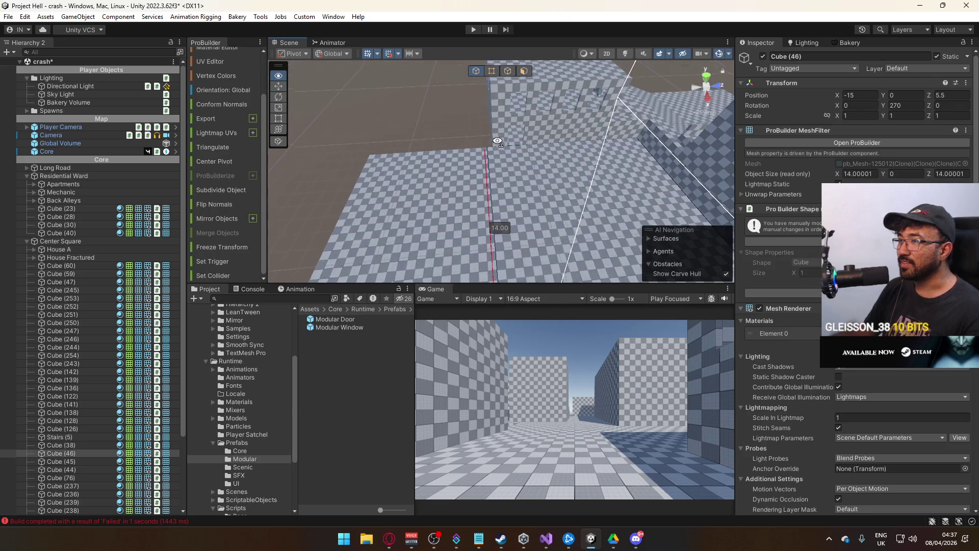